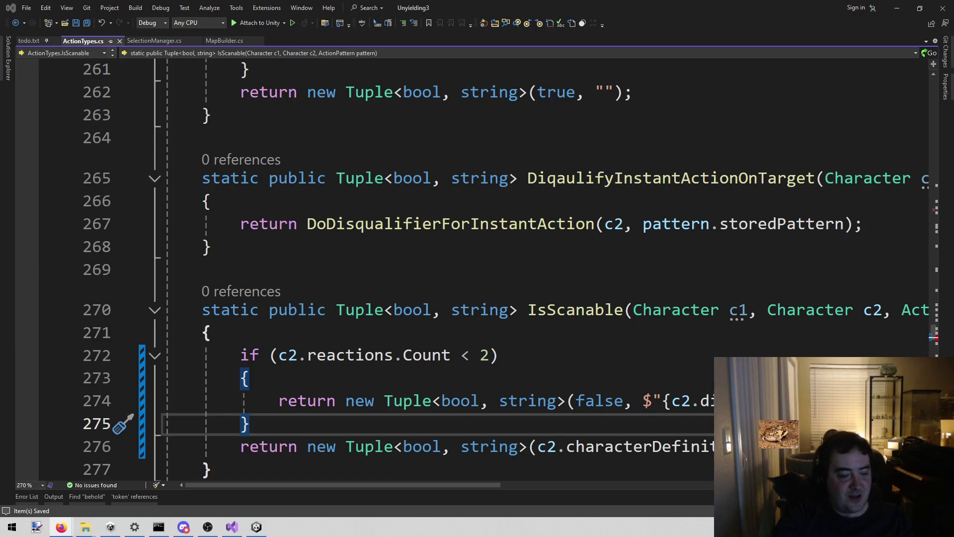
Bring forward the Claude Code terminal showing its proposed five-line SelectionManager.cs edit
left_click(158, 527)
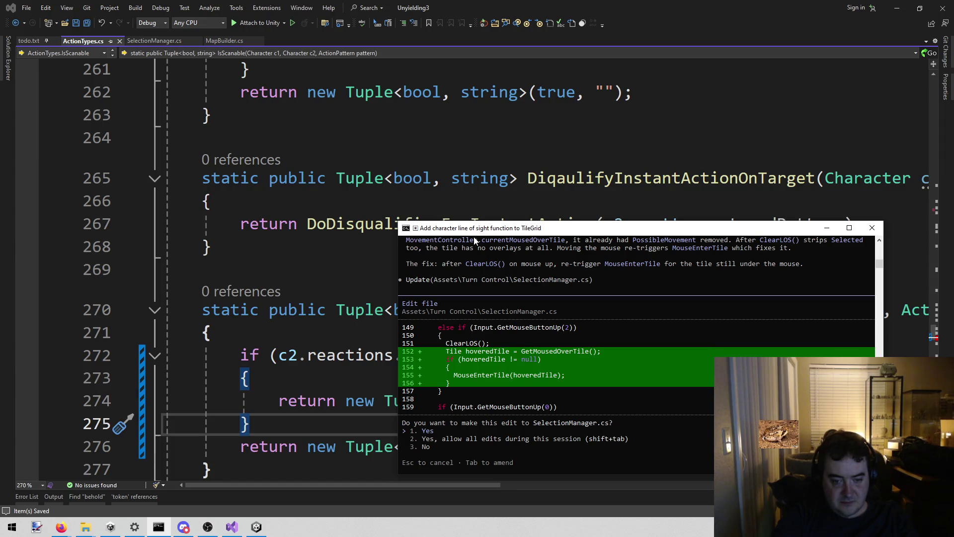
Approve the SelectionManager.cs edit that re-triggers MouseEnterTile after ClearLOS, and review the applied diff
key("Return")
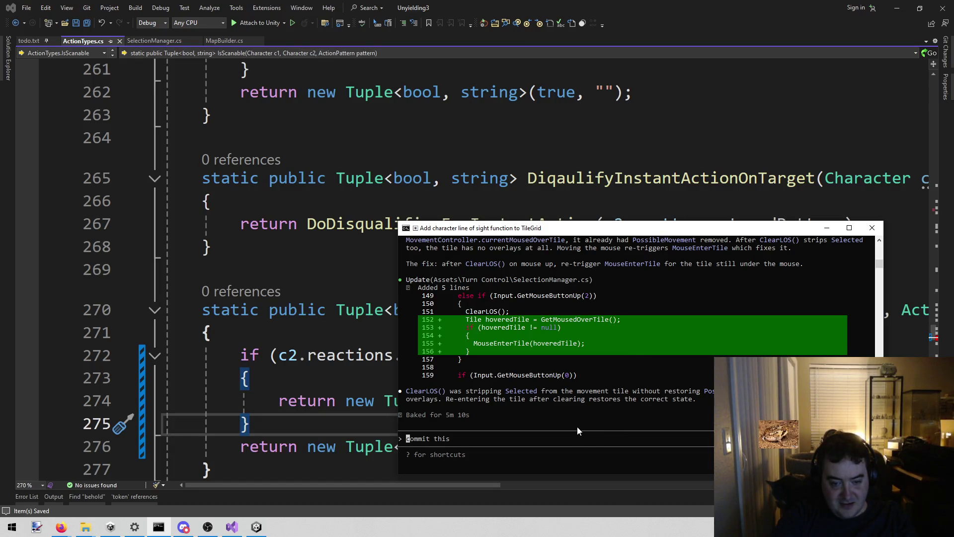
scroll(576, 427, "up", 2)
scroll(575, 428, "down", 2)
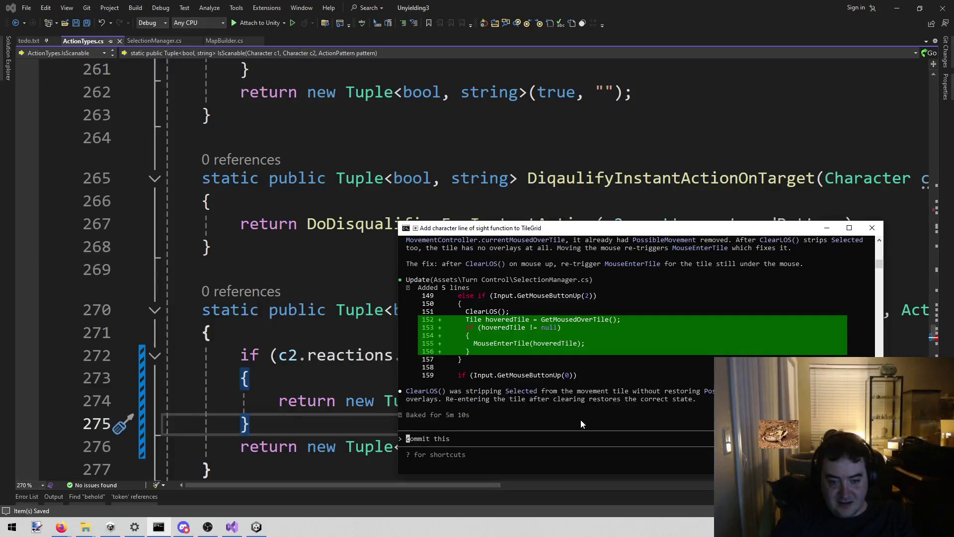
scroll(581, 421, "up", 9)
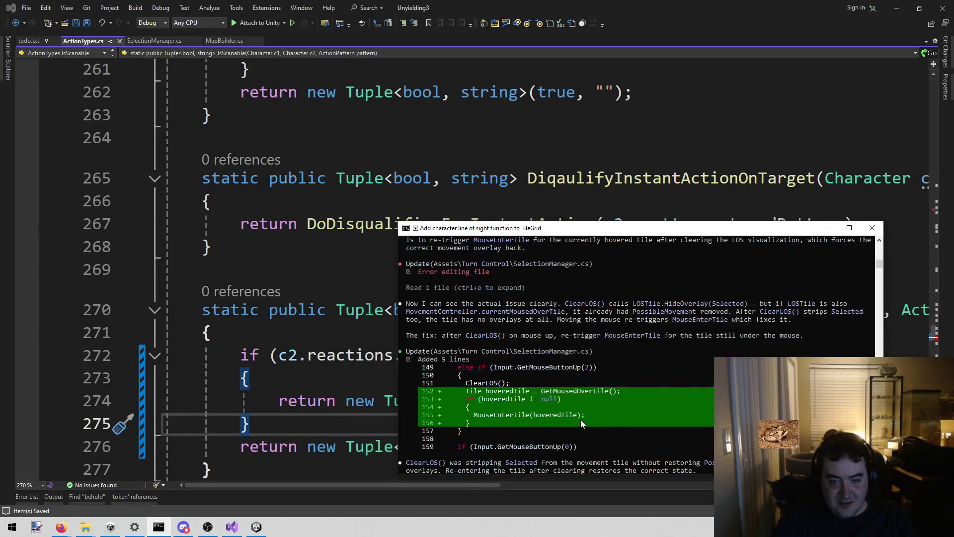
scroll(580, 420, "up", 12)
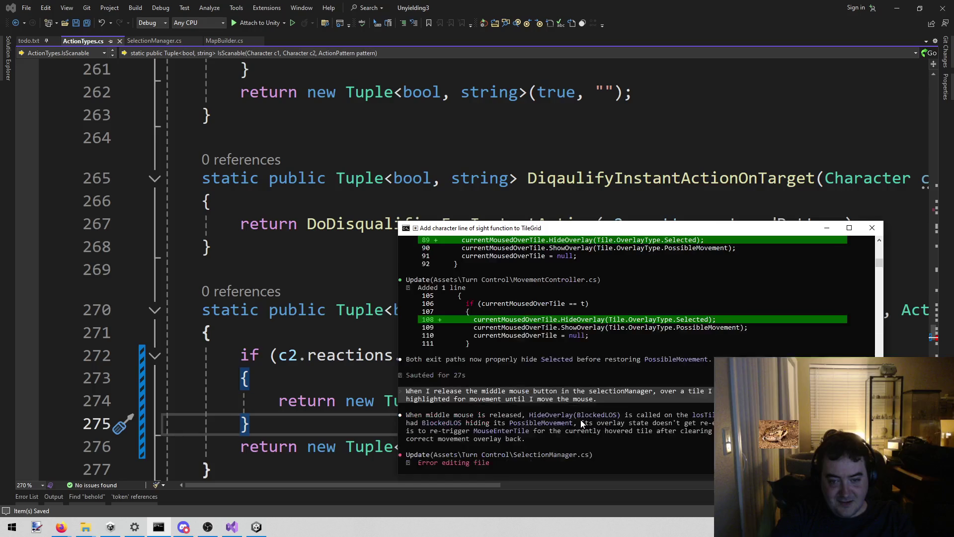
scroll(581, 420, "down", 20)
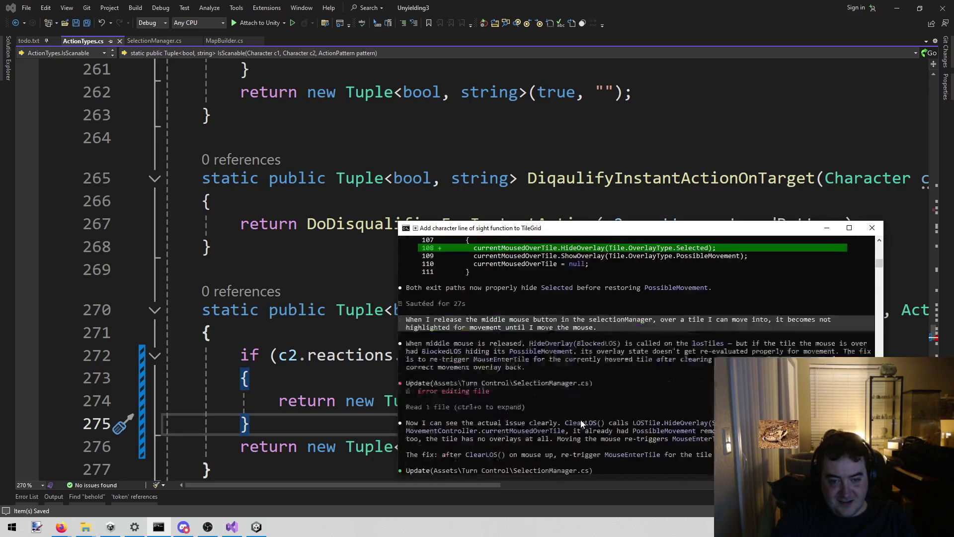
scroll(580, 420, "down", 2)
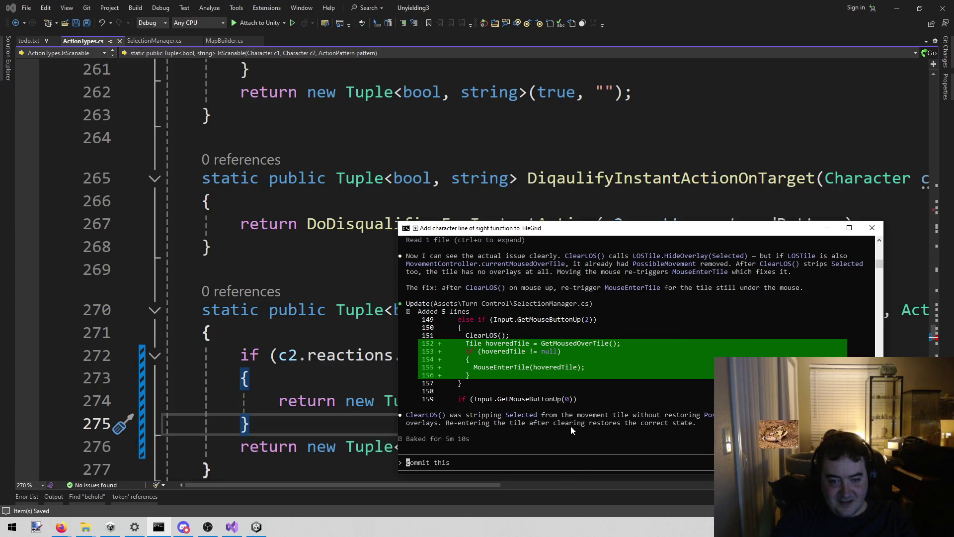
left_click(341, 372)
Restart Play mode in Unity to test the recompiled fix, then stop the game
left_click(256, 527)
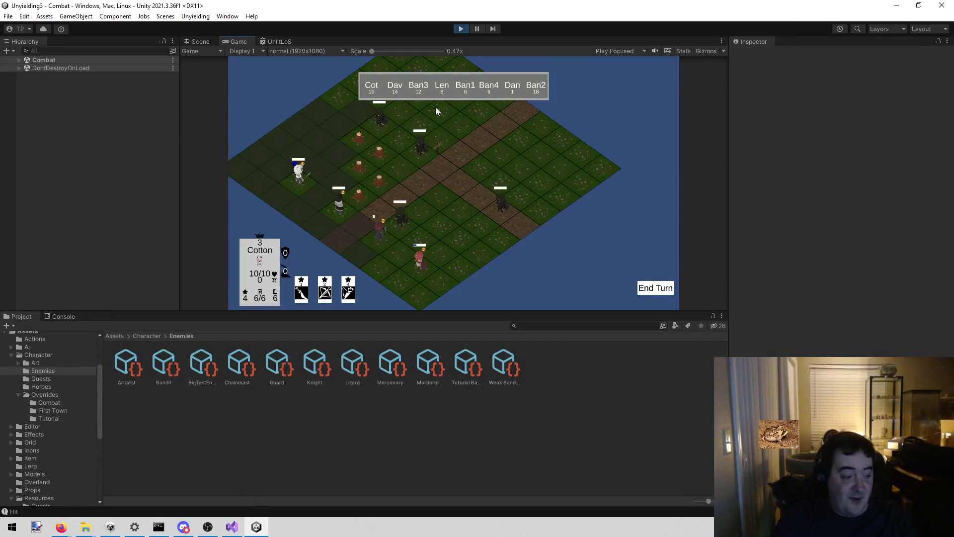
left_click(459, 30)
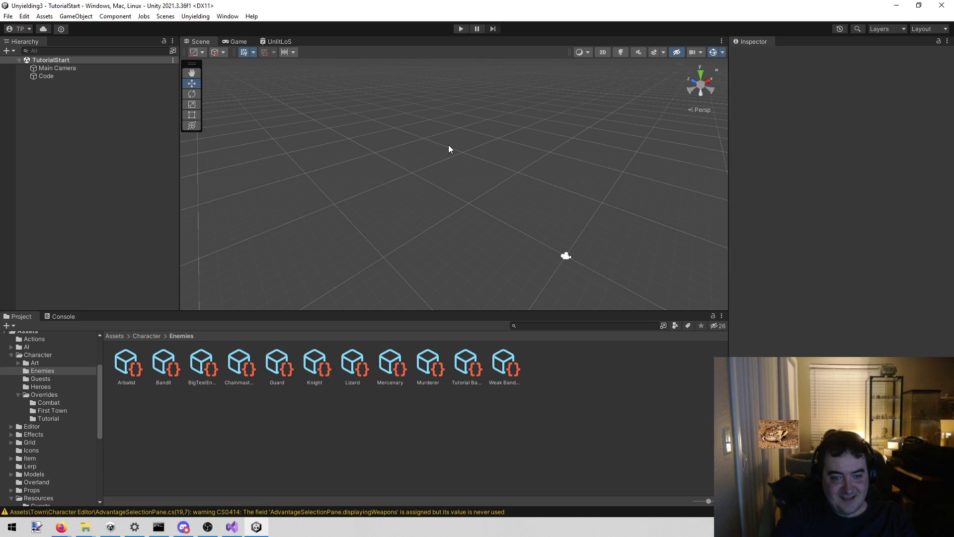
left_click(462, 30)
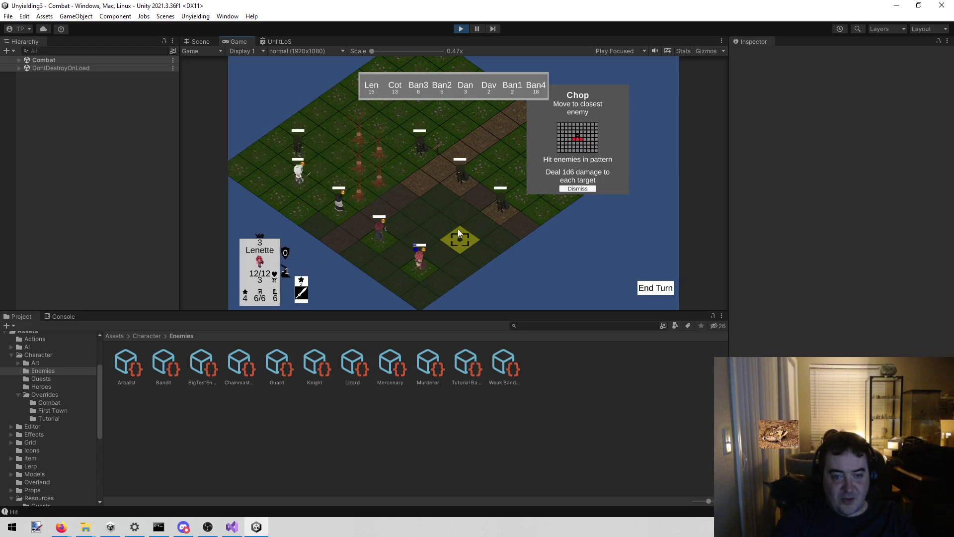
left_click(461, 29)
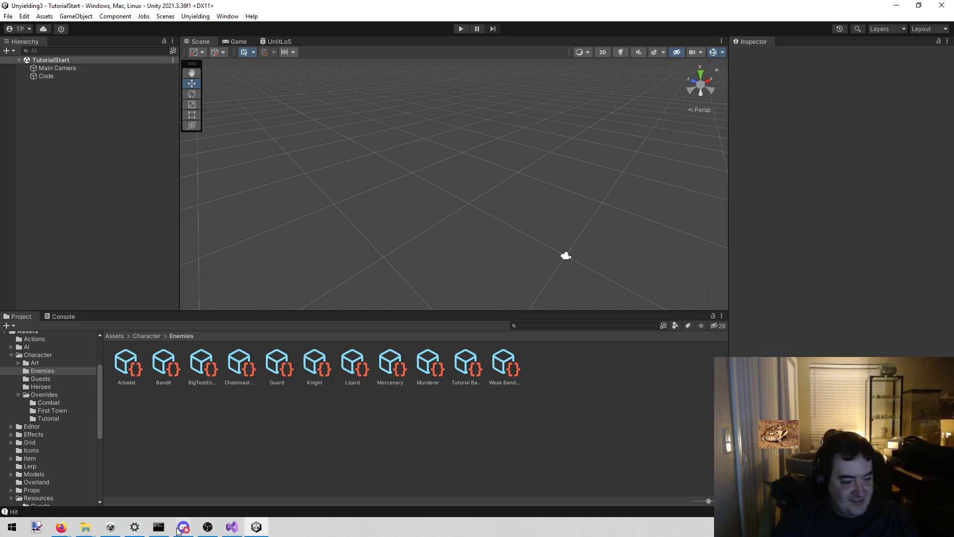
Back in Visual Studio, place the caret on bool at line 270 of ActionTypes.cs
left_click(231, 527)
left_click(412, 309)
mouse_move(341, 489)
left_mouse_down()
mouse_move(519, 494)
mouse_move(331, 502)
left_mouse_up()
Remove the line 140 breakpoint in the Behold method and switch back to Unity
scroll(567, 338, "down", 2)
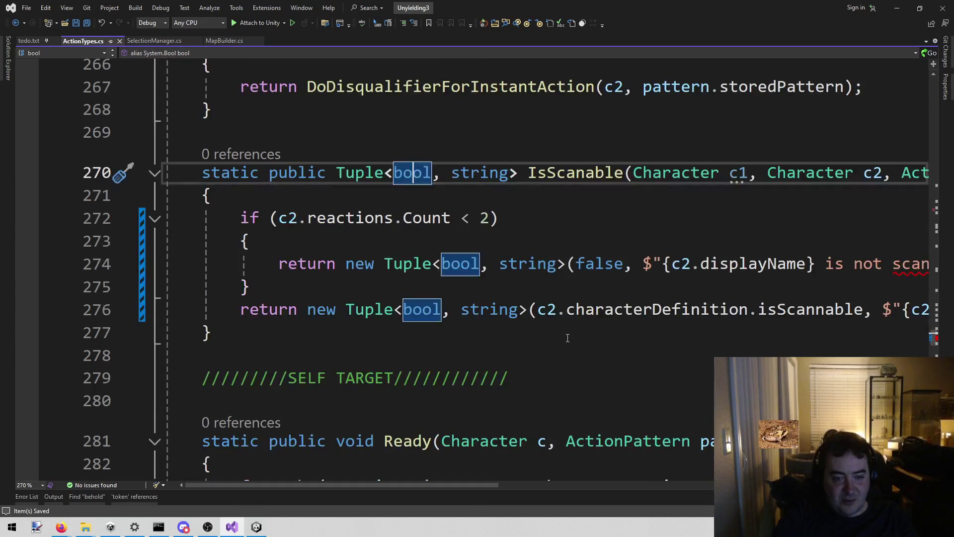
scroll(568, 338, "up", 20)
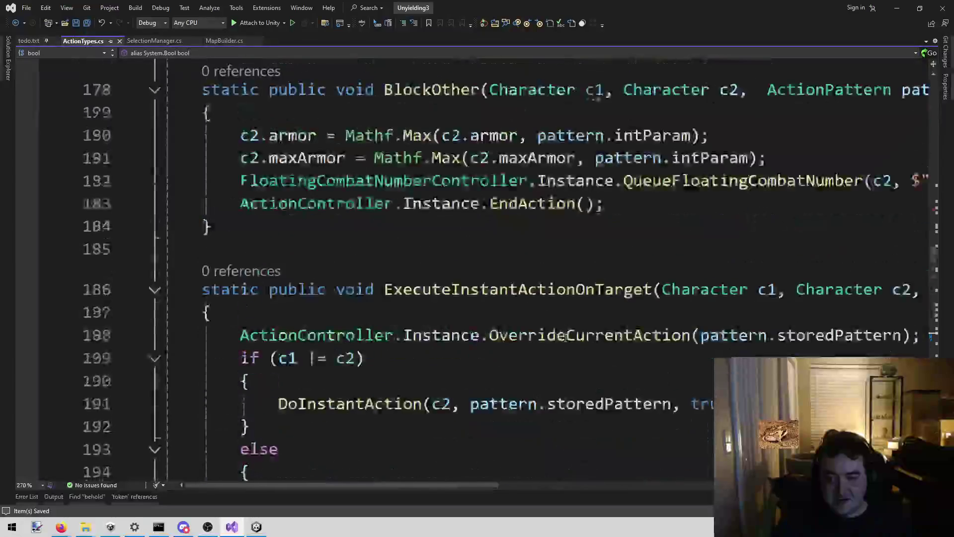
scroll(566, 338, "up", 6)
left_click(199, 281)
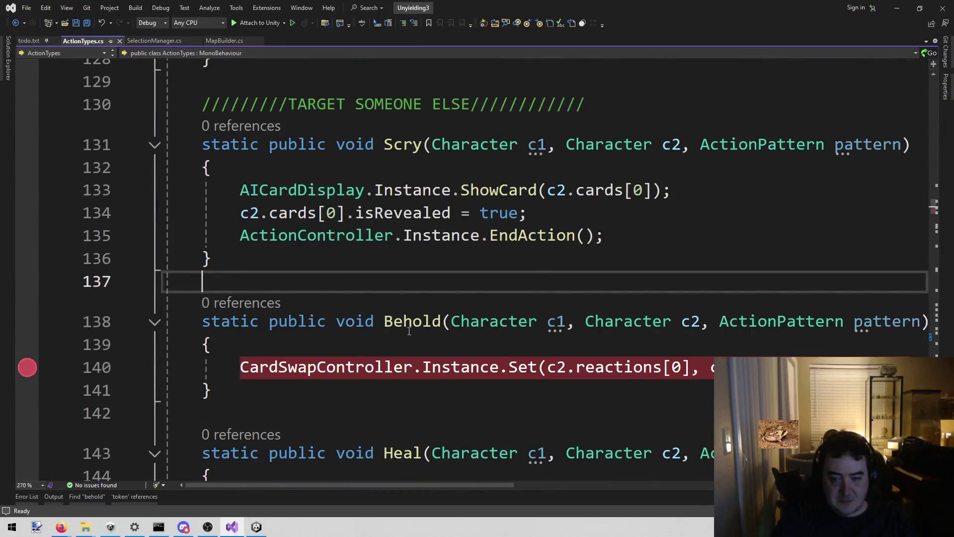
left_click(28, 368)
double_click(403, 368)
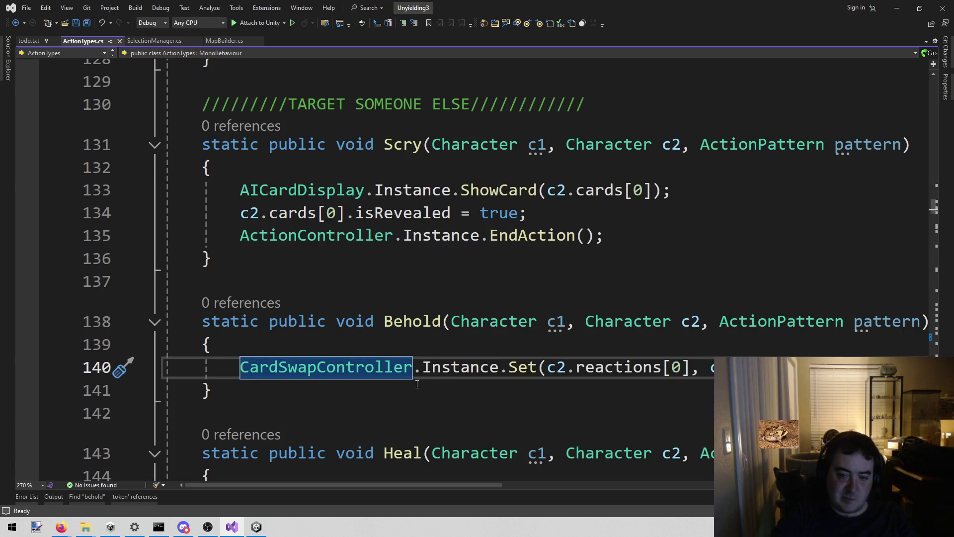
left_click(256, 527)
Search the Project panel for 'guard', inspect the Guard asset, and enter Play mode
left_click(599, 327)
type("guard")
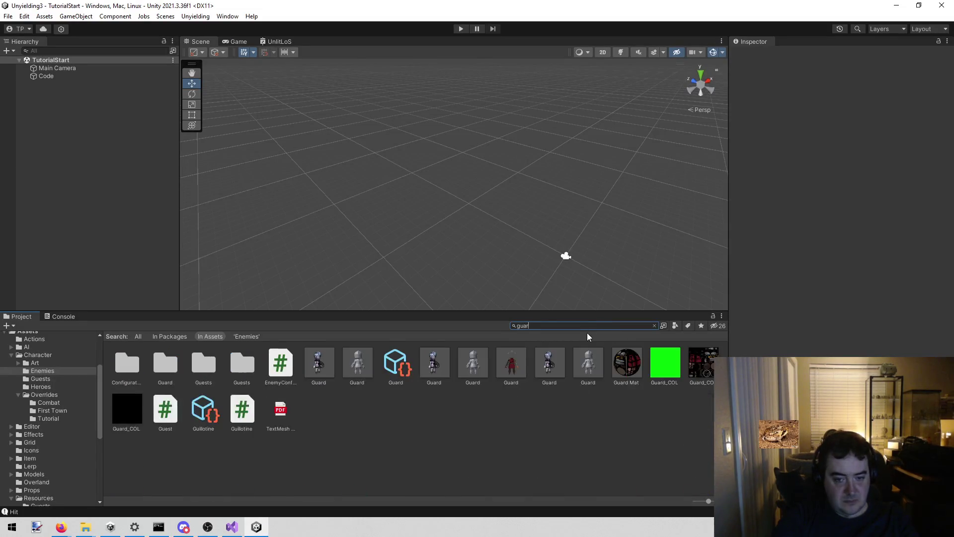
left_click(179, 377)
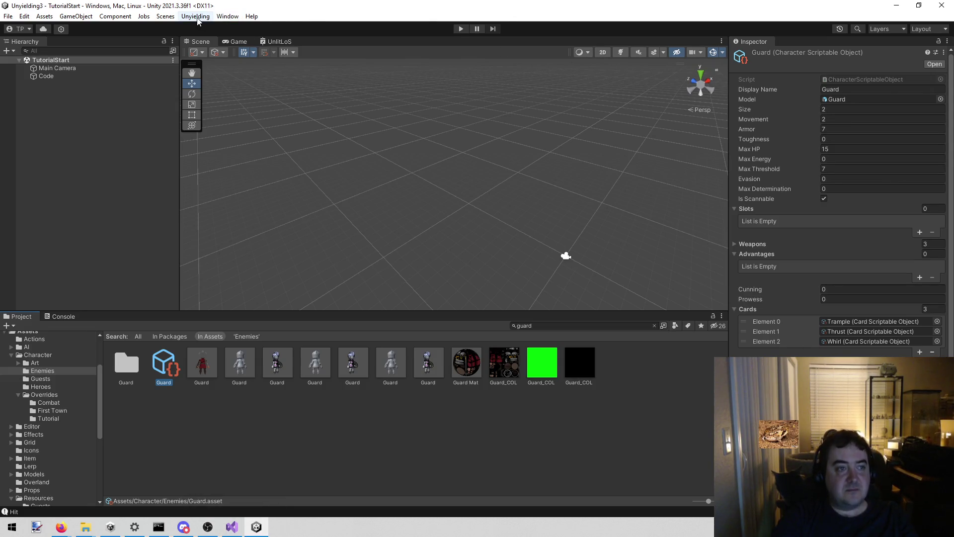
left_click(455, 29)
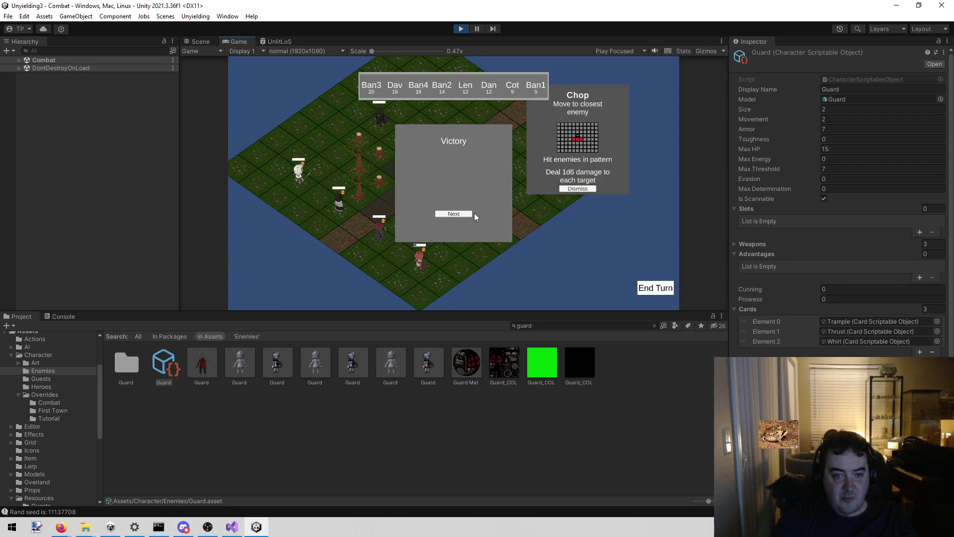
Clear the Victory and new-abilities screens, then move Lenette and Swing at Bandit 1
left_click(467, 214)
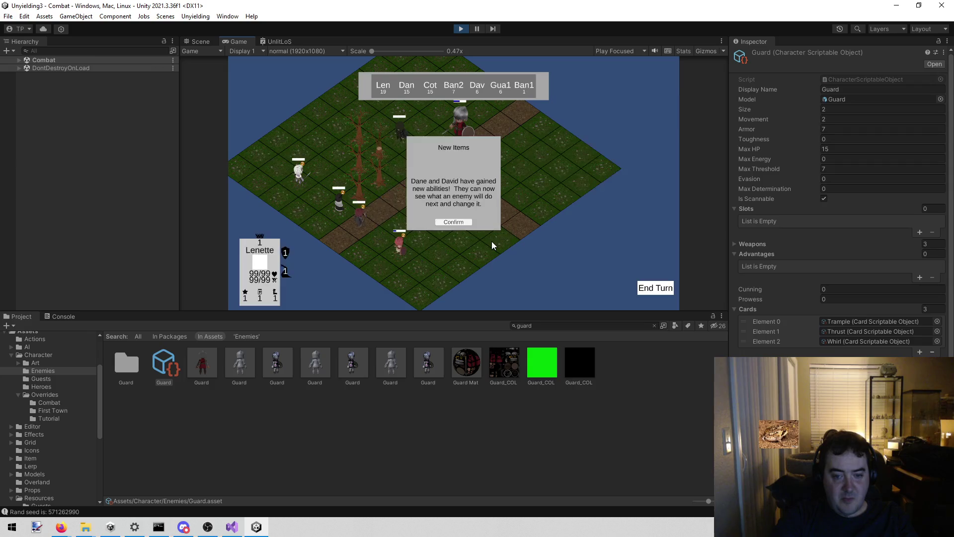
left_click(451, 224)
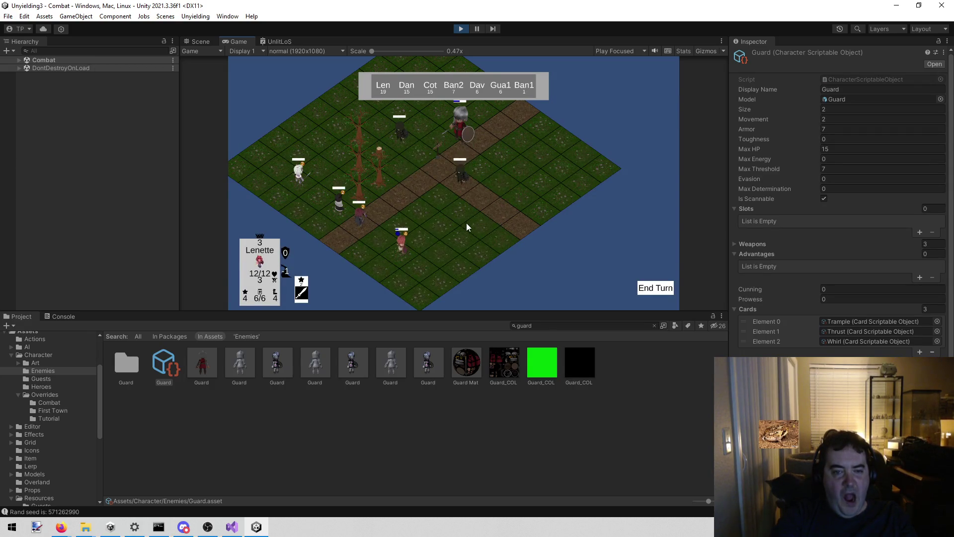
left_click(478, 201)
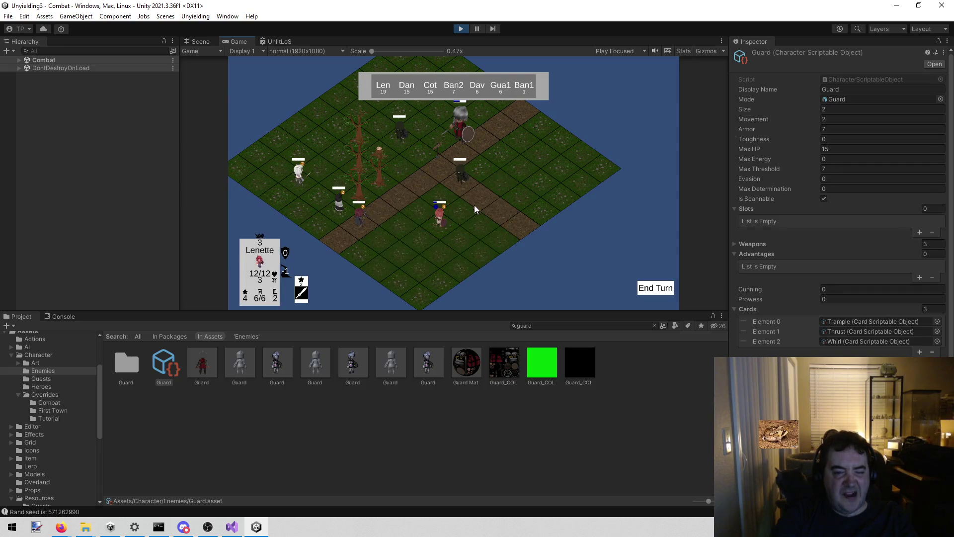
left_click(308, 289)
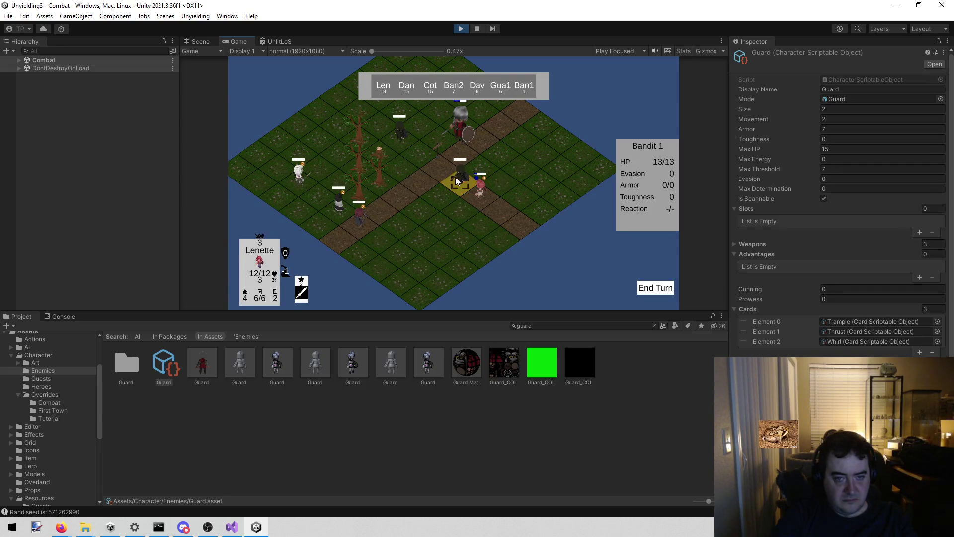
left_click(645, 292)
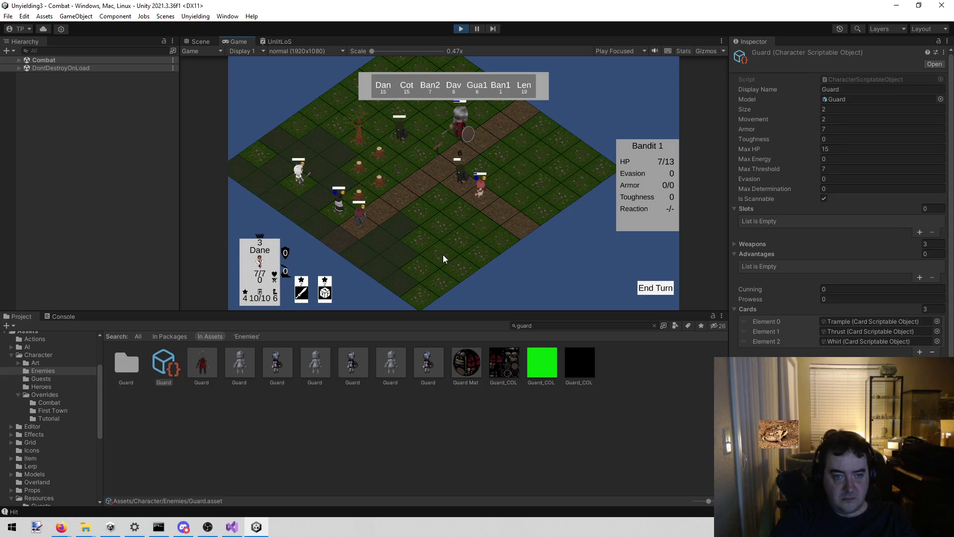
Move Dane, then move Cotton and Shoot Bandit 2 down to 3/13, ending each turn
left_click(395, 228)
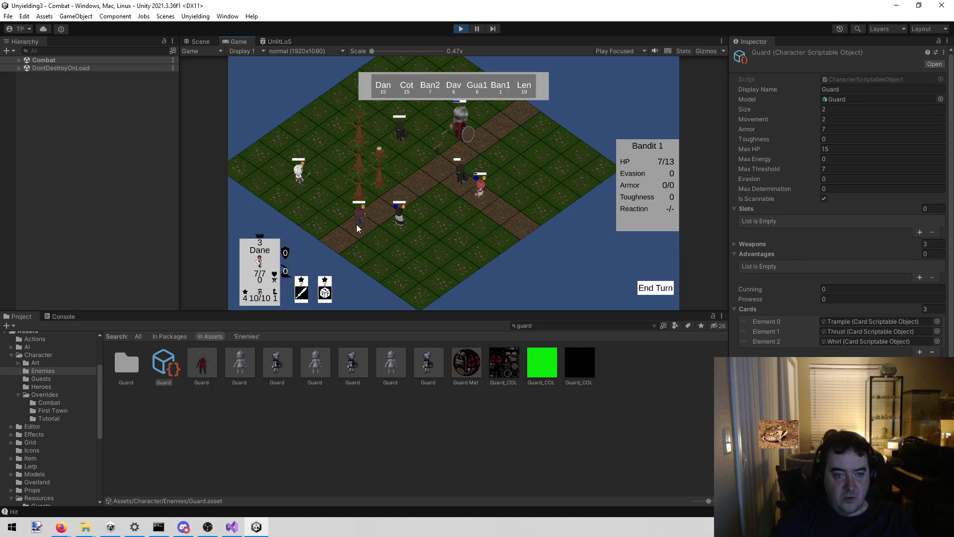
left_click(648, 289)
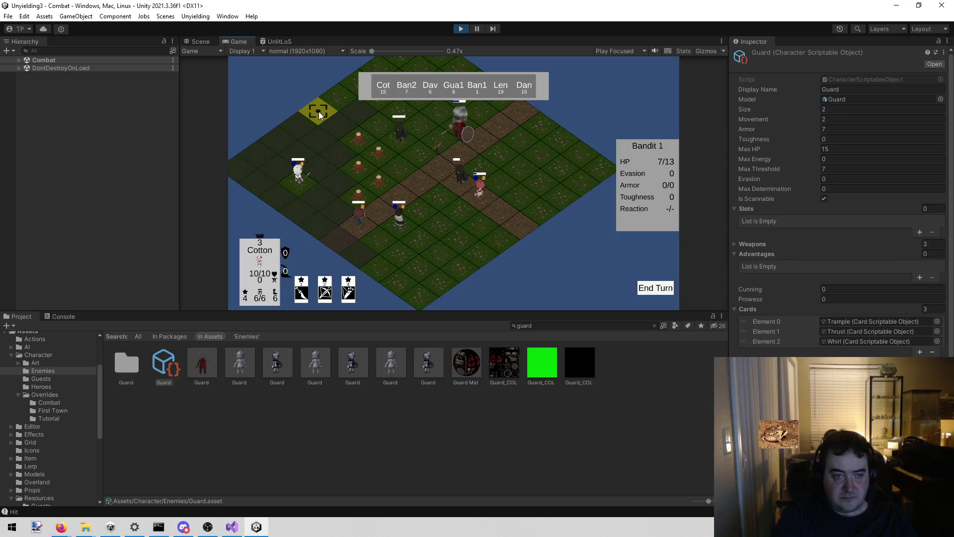
left_click(302, 122)
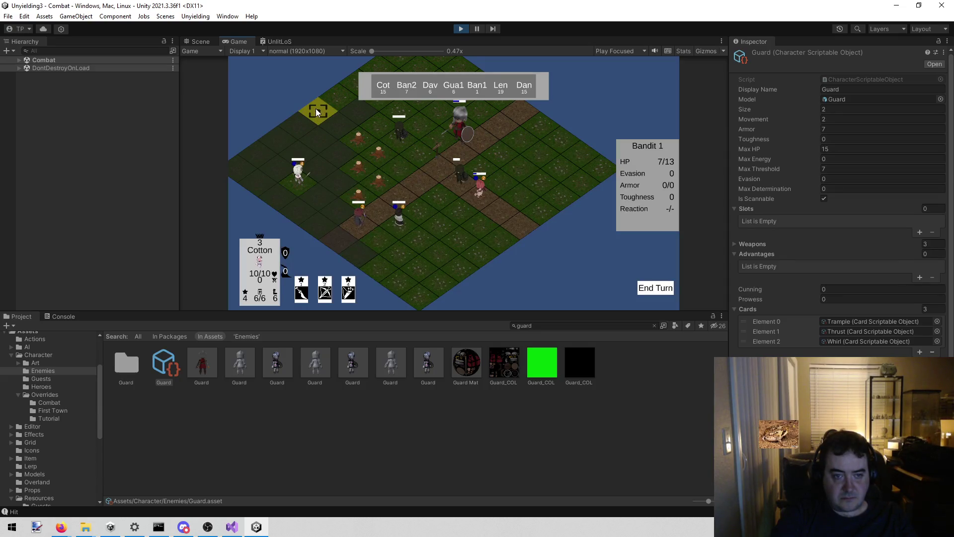
left_click(324, 292)
left_click(402, 144)
left_click(651, 291)
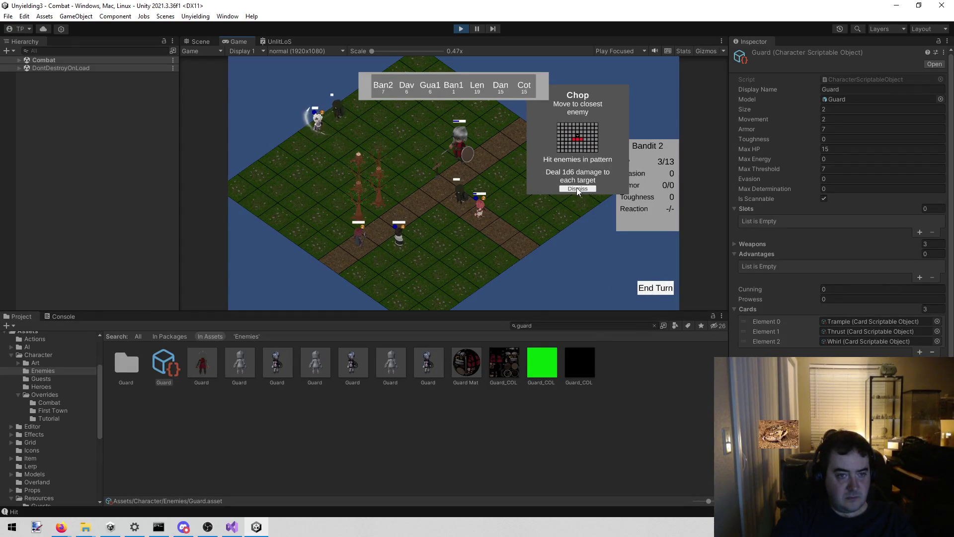
Move David and shoot the guard for 6, dismissing the Chop and Whirl popups as turns pass
left_click(417, 226)
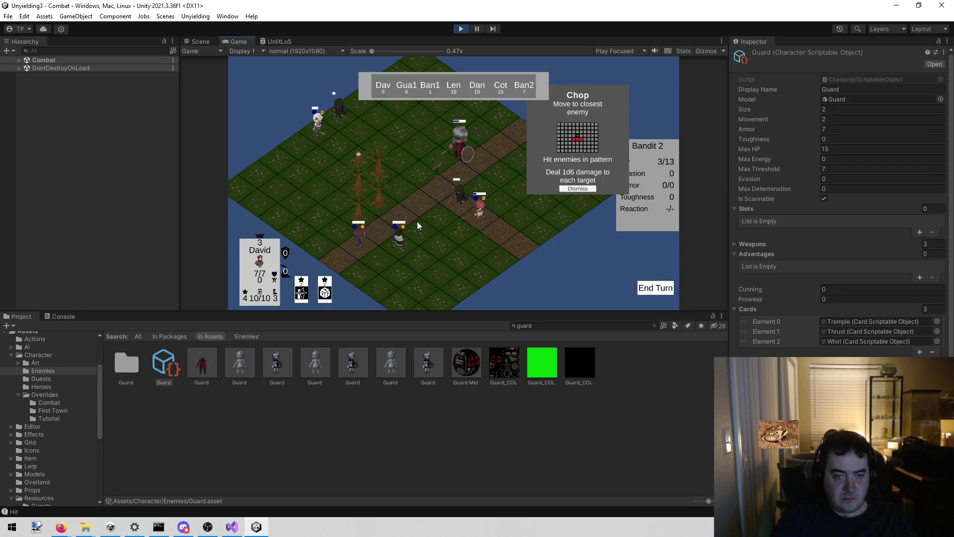
left_click(300, 294)
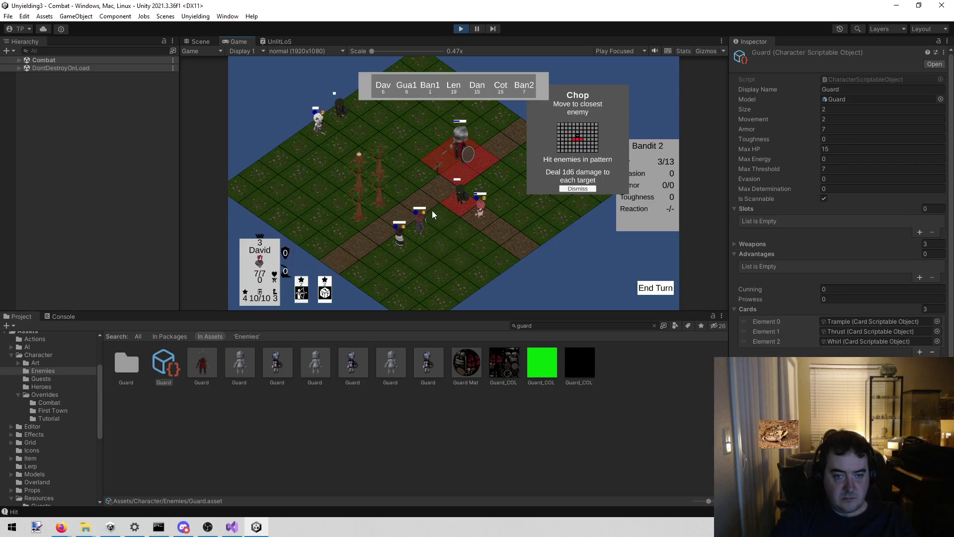
left_click(458, 170)
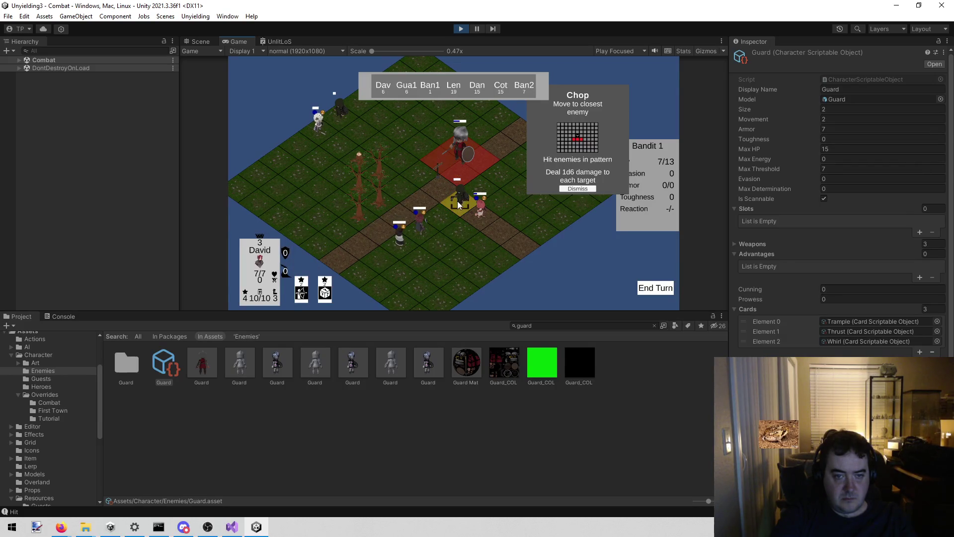
left_click(578, 189)
left_click(644, 287)
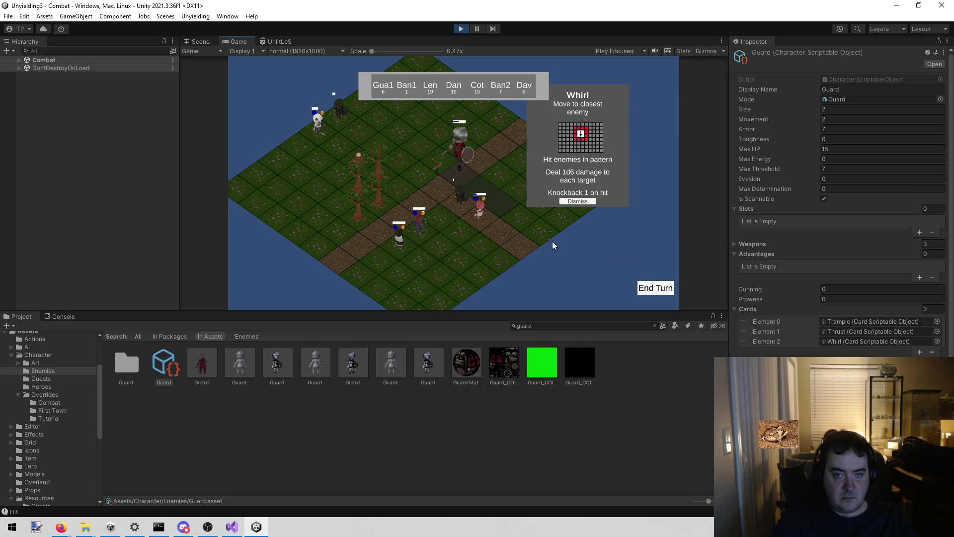
left_click(573, 202)
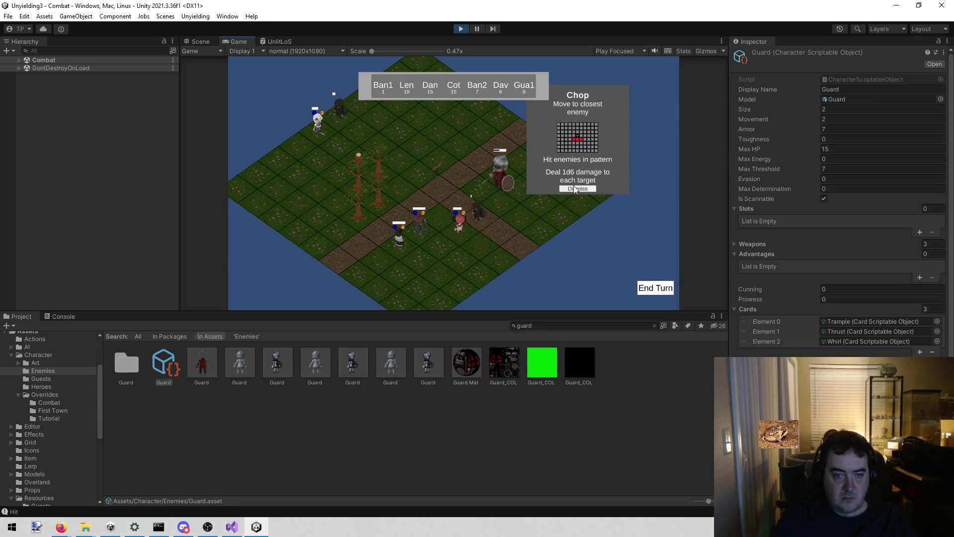
left_click(575, 189)
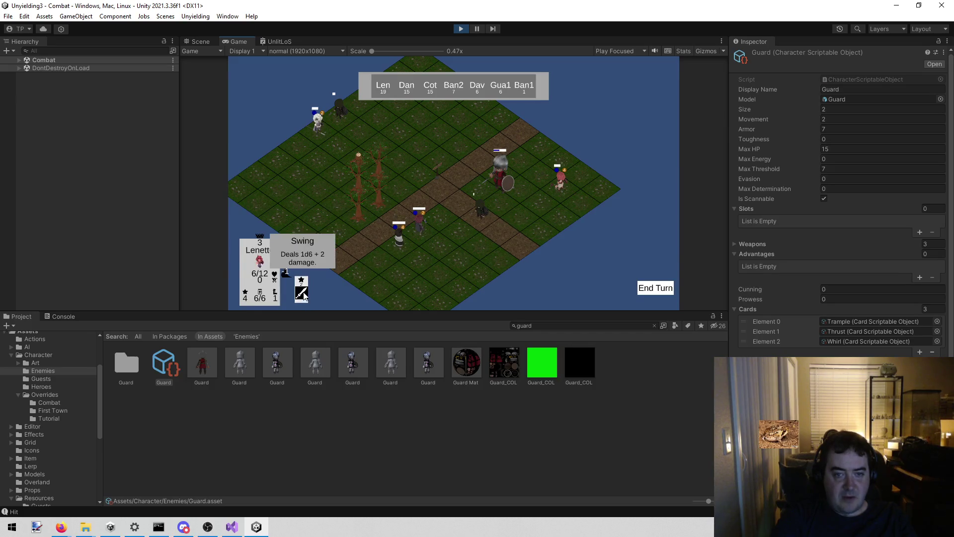
left_click(643, 287)
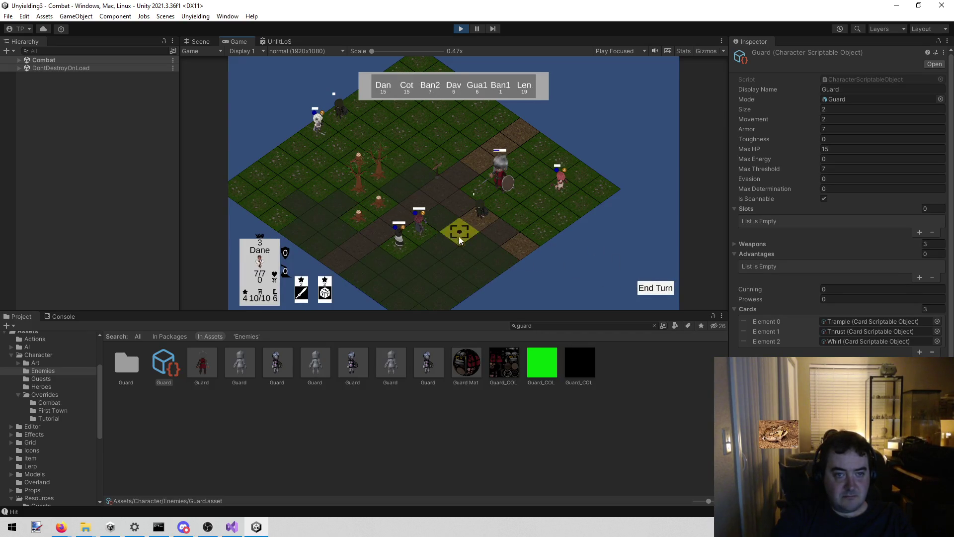
Move Dane beside the bandit and strike it with Swing, then end Cotton's turn
left_click(492, 235)
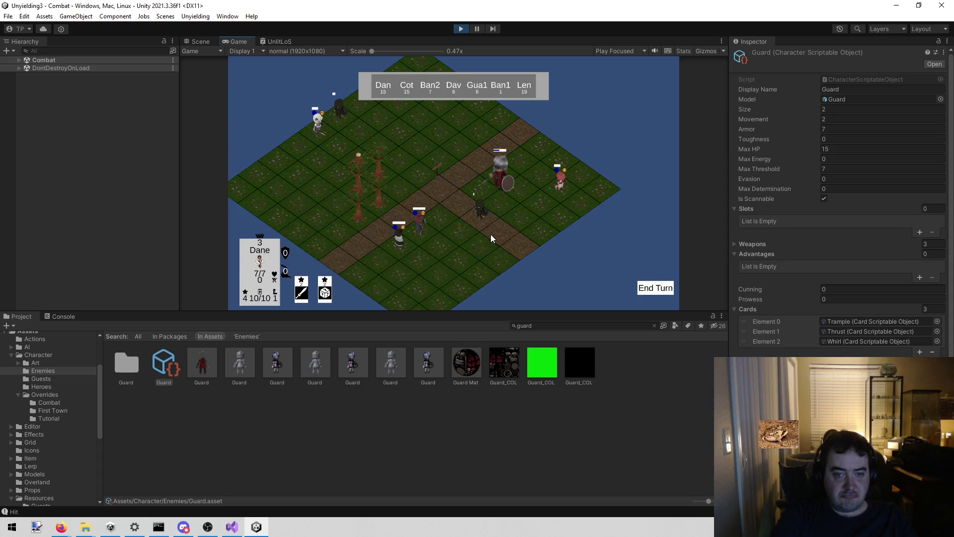
left_click(305, 292)
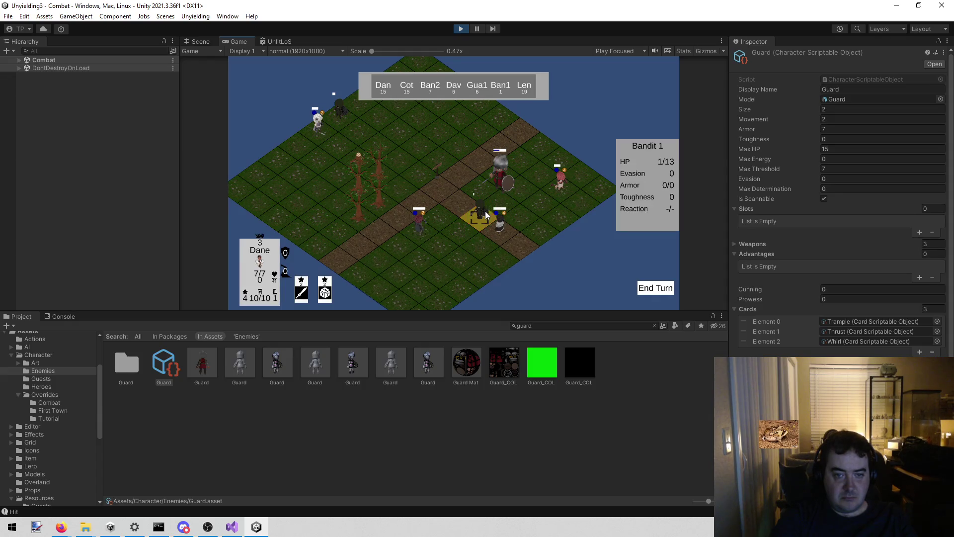
left_click(655, 288)
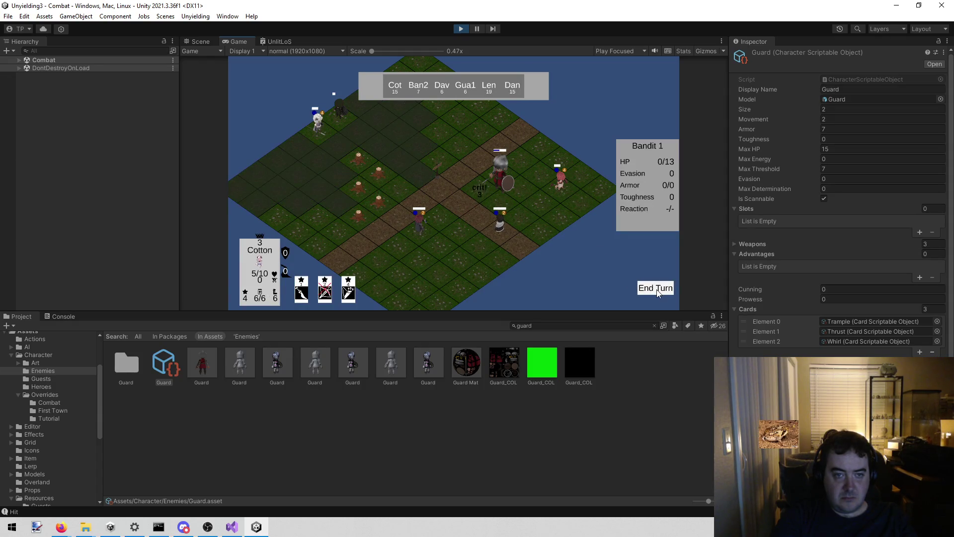
mouse_move(339, 130)
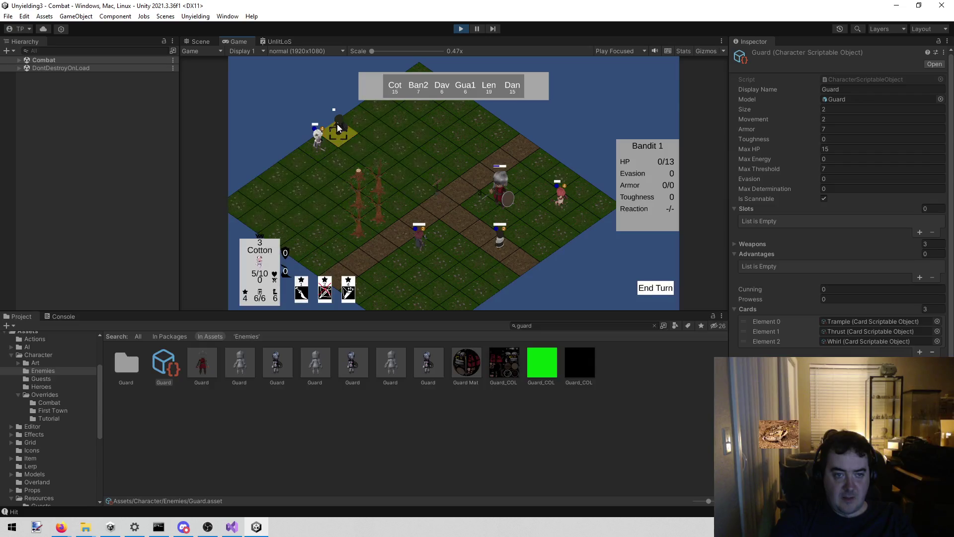
left_click(655, 290)
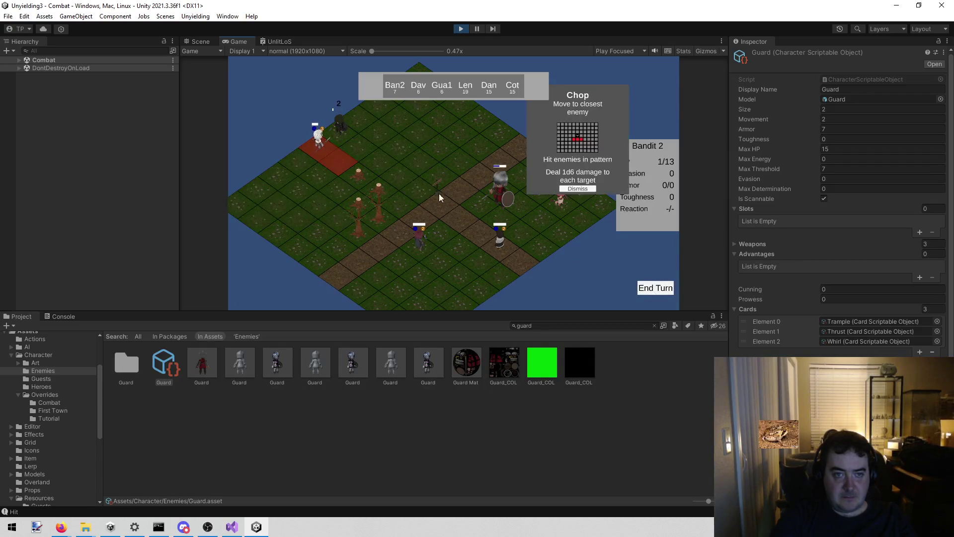
Dismiss the Chop and Trample popups, ending David's turn and moving Lenette before ending hers
left_click(586, 191)
left_click(649, 292)
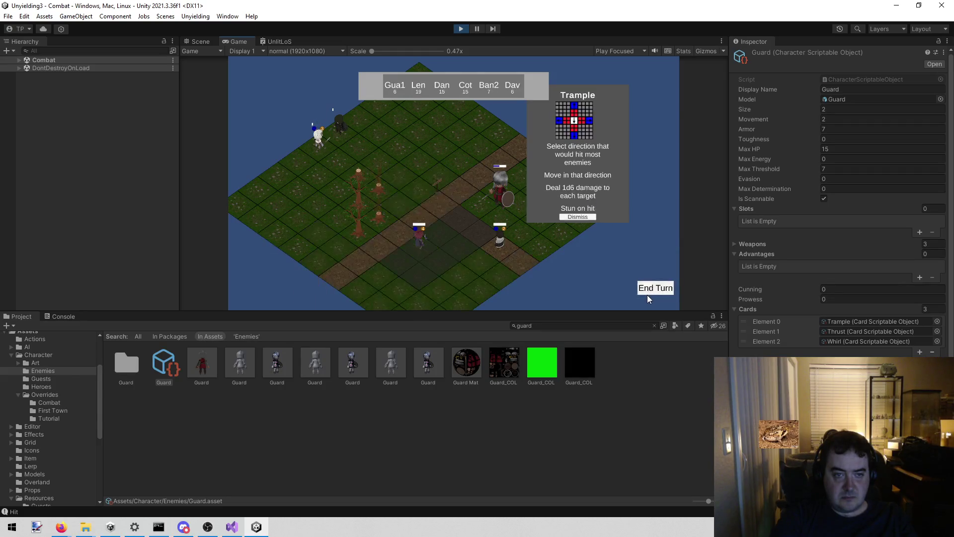
left_click(571, 216)
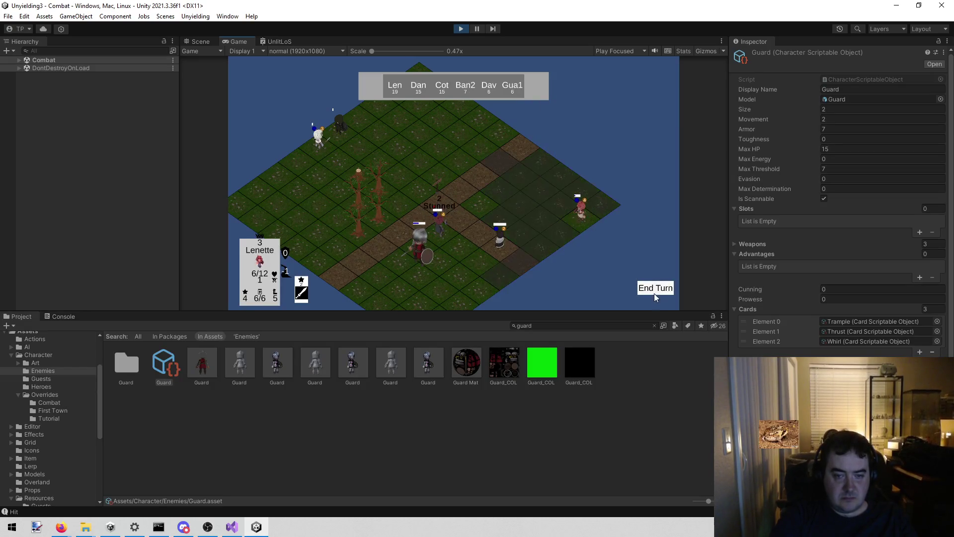
left_click(496, 213)
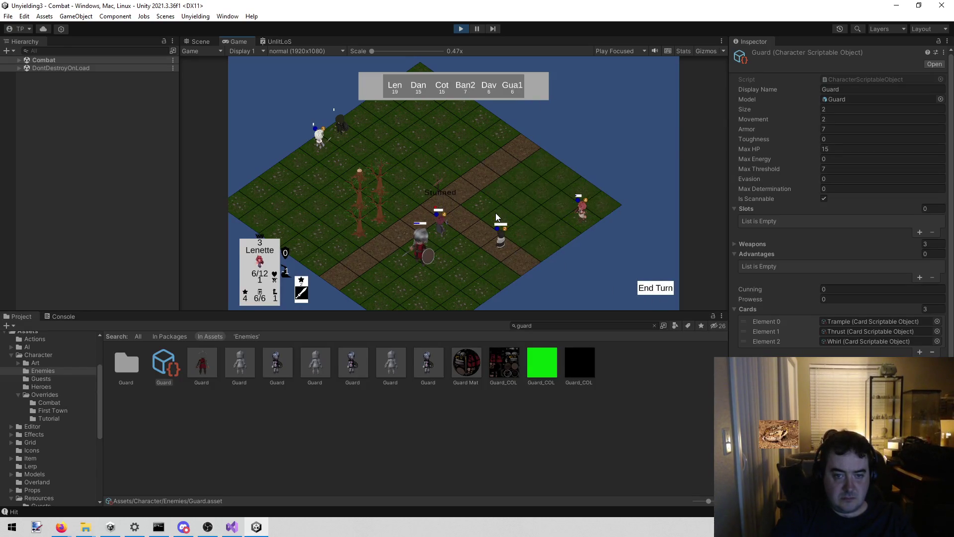
left_click(654, 289)
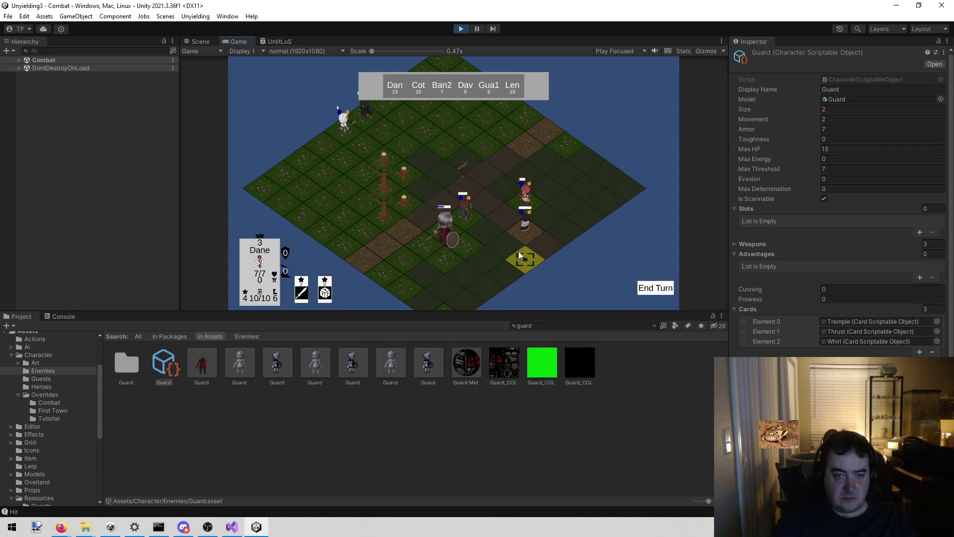
Move Dane to target the guard and close the Stagger popup, then cast Cotton's first card
left_click(493, 260)
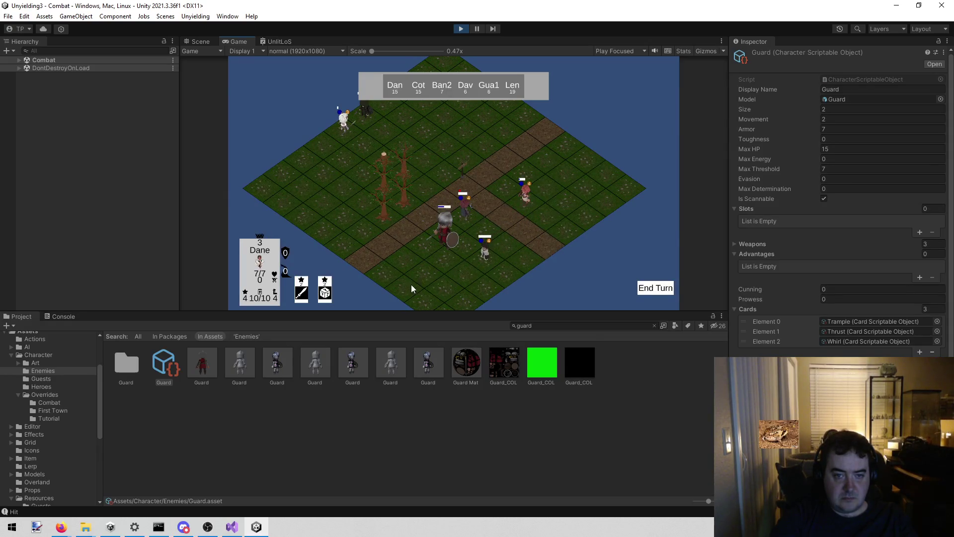
left_click(449, 254)
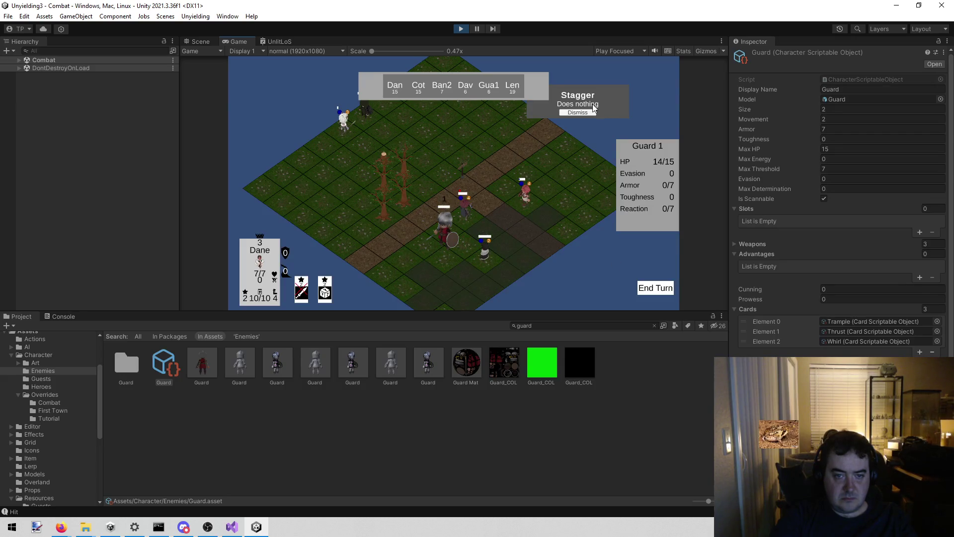
left_click(586, 111)
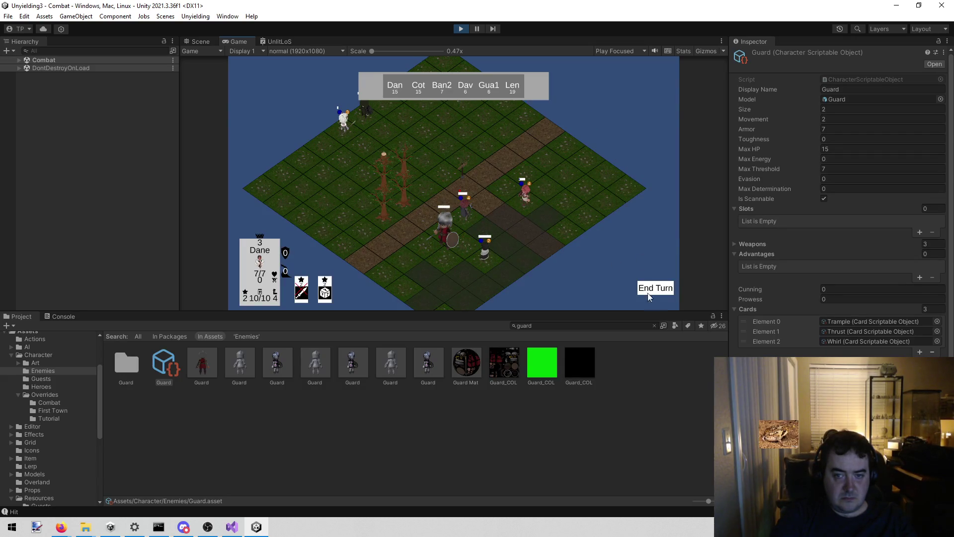
left_click(656, 288)
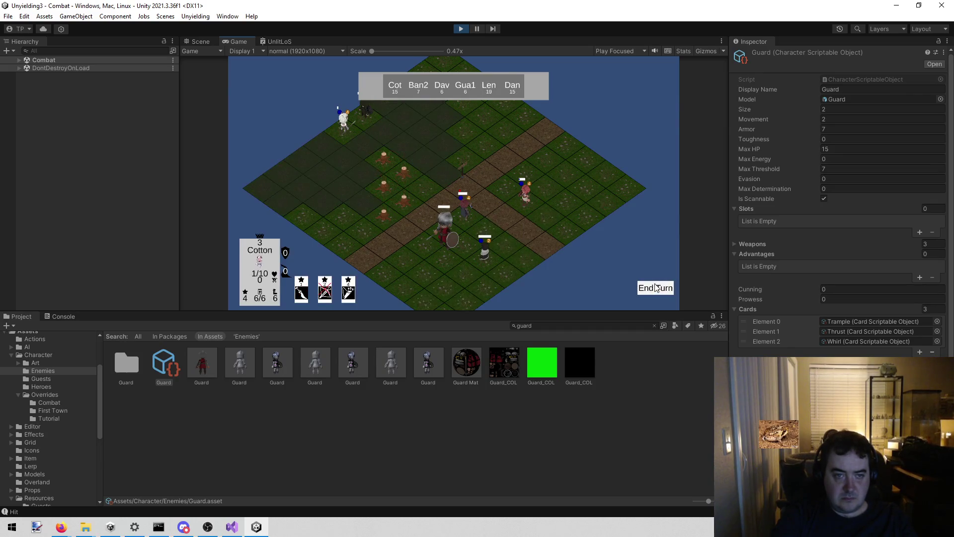
left_click(301, 287)
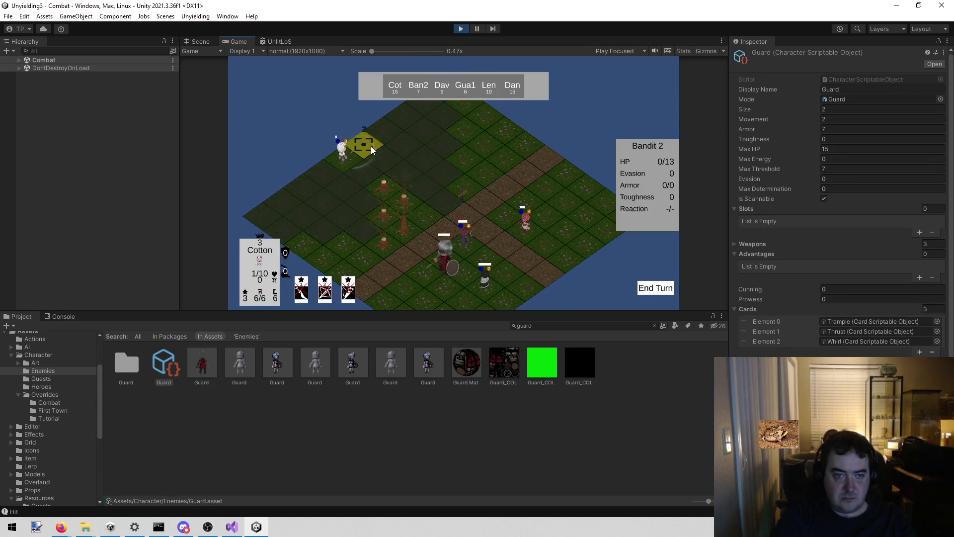
left_click(415, 186)
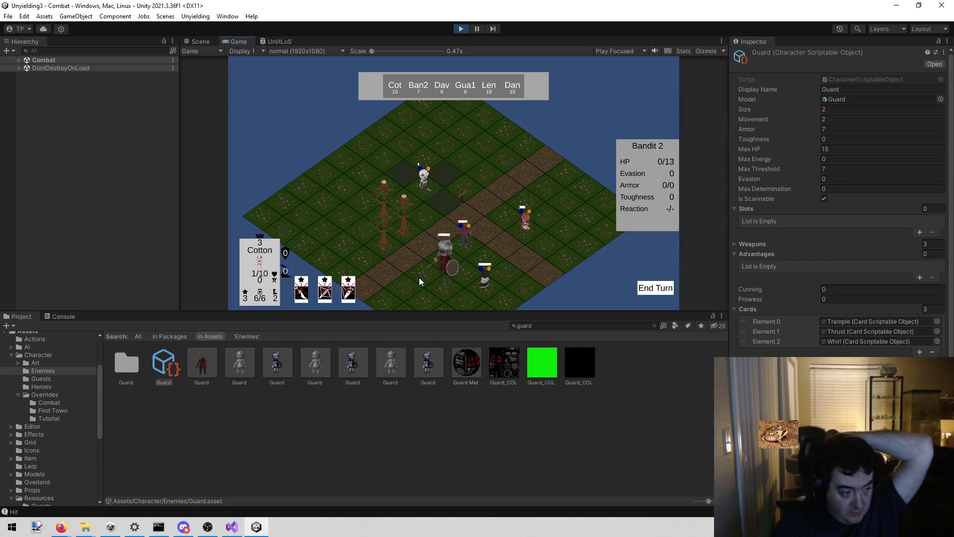
End Cotton's turn, move David, dismiss the Thrust popup, and move Lenette before ending her turn
left_click(656, 289)
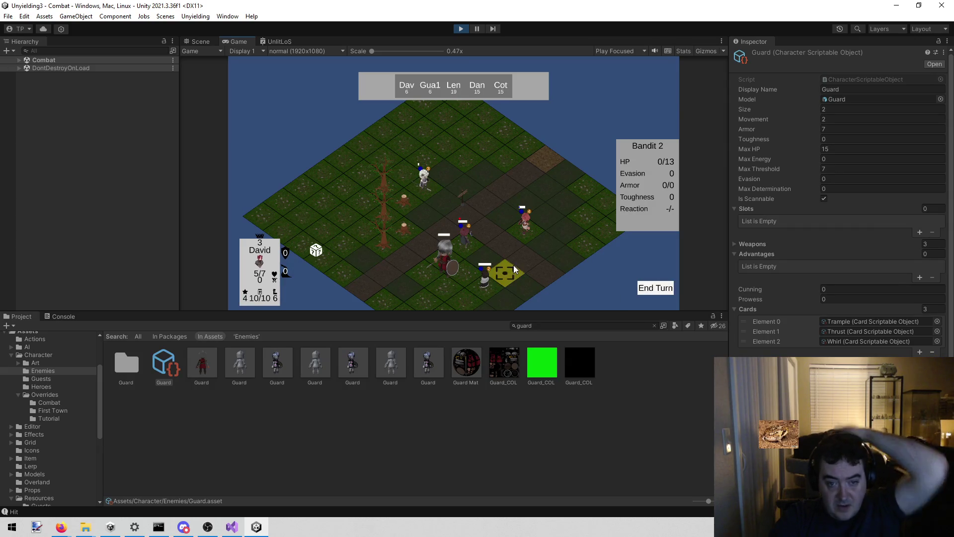
left_click(428, 223)
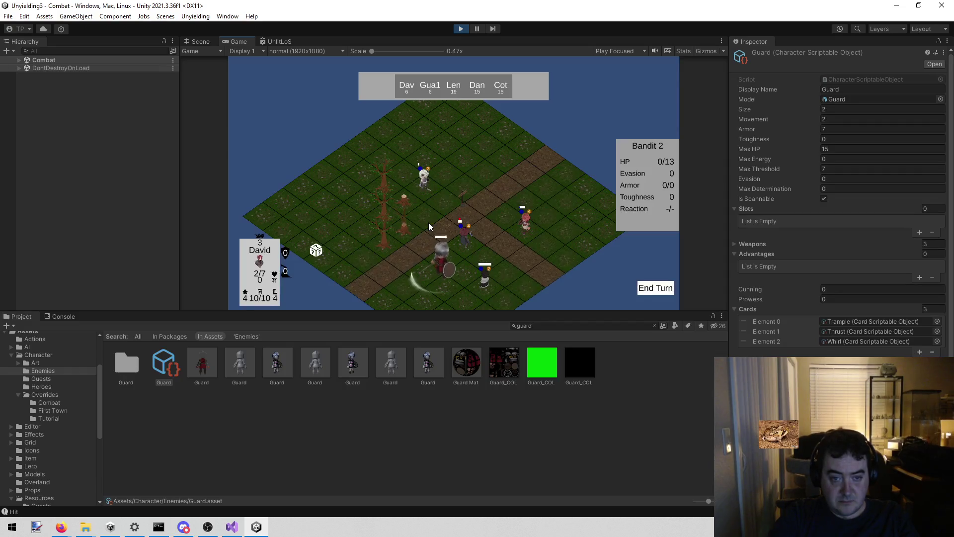
left_click(655, 289)
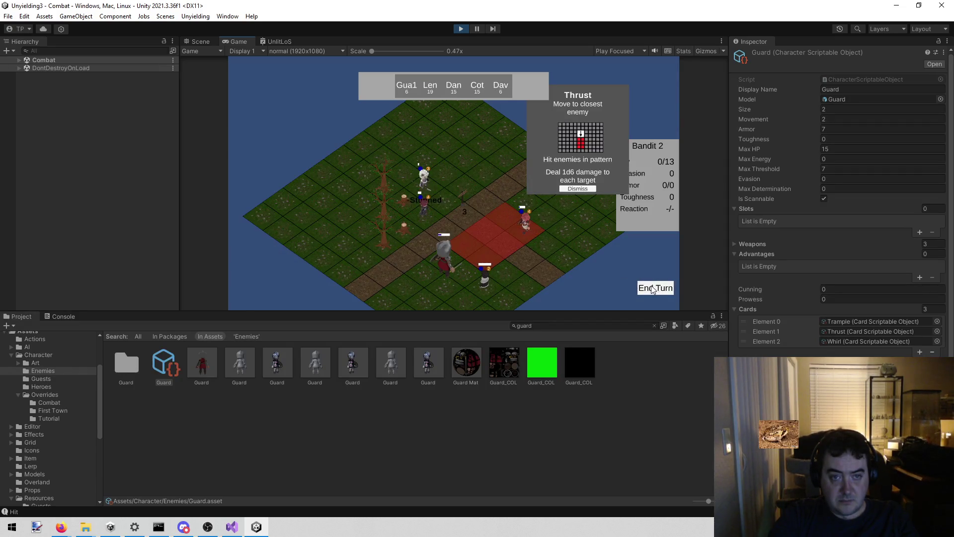
left_click(574, 189)
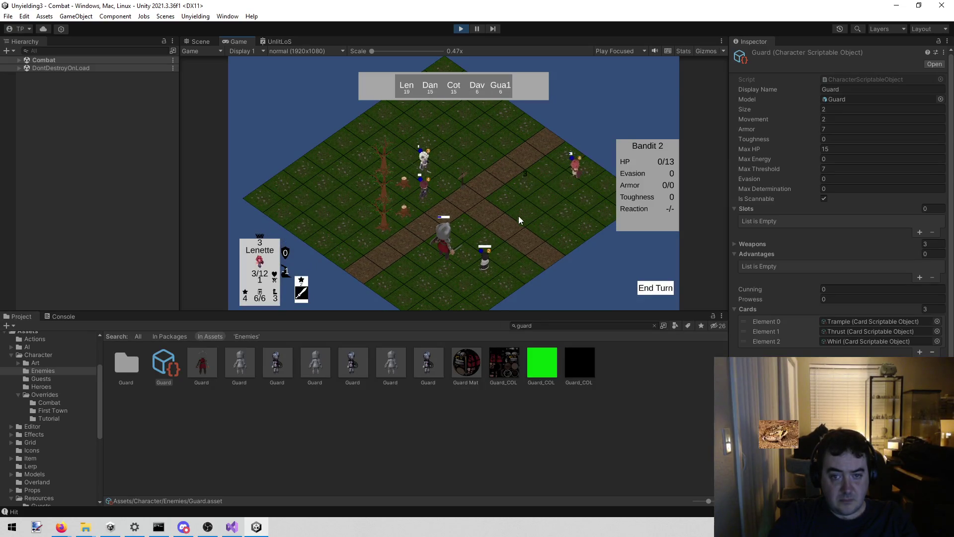
left_click(538, 207)
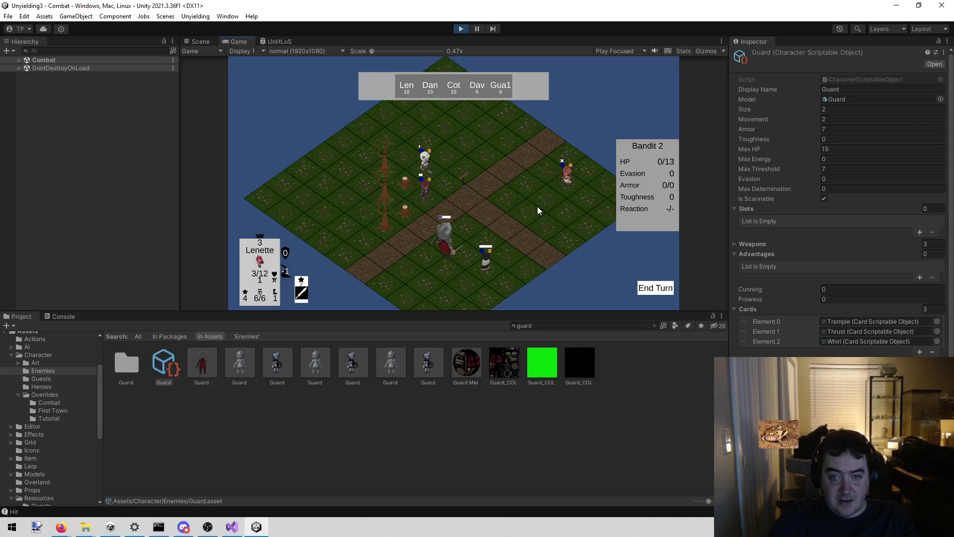
left_click(646, 288)
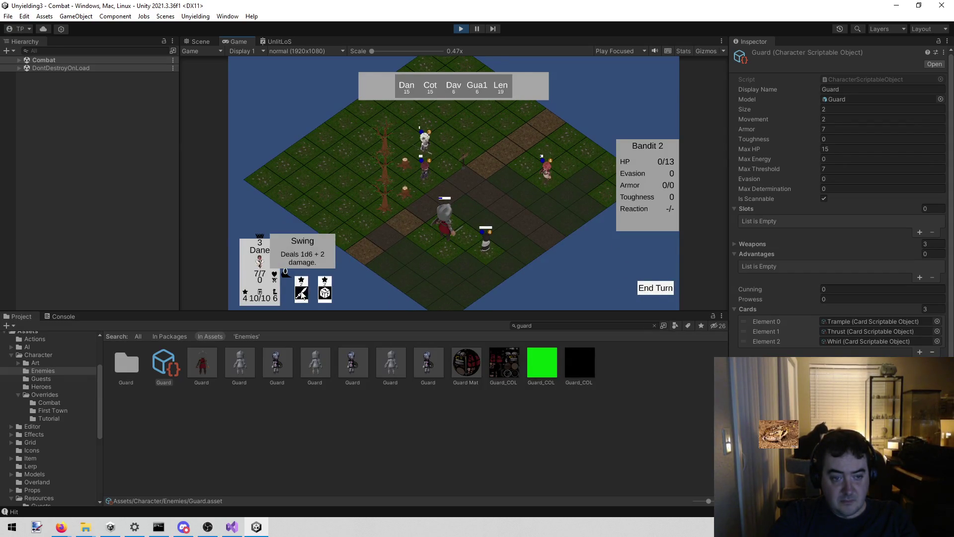
Have Dane attack the guard and close its Yelp popup, then play Cotton's card and end turns
left_click(446, 238)
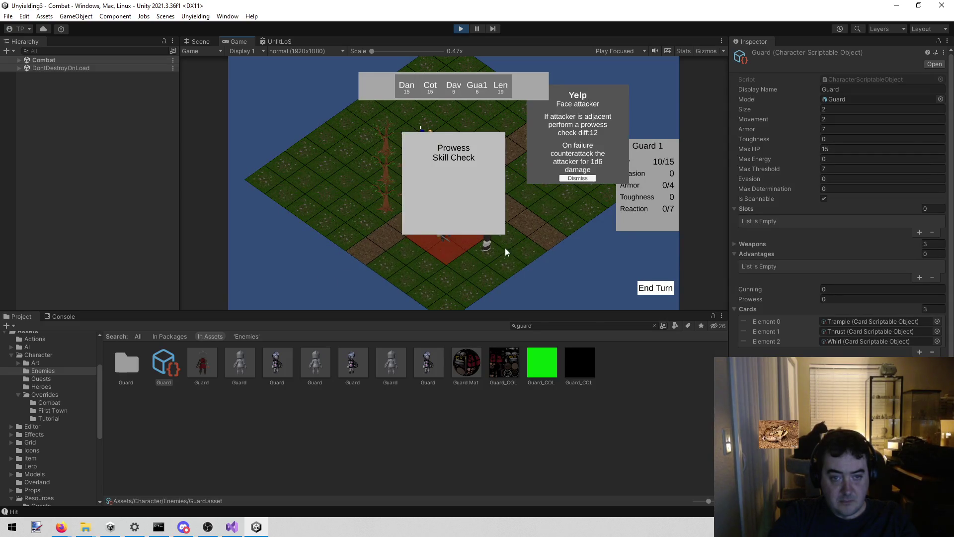
left_click(572, 179)
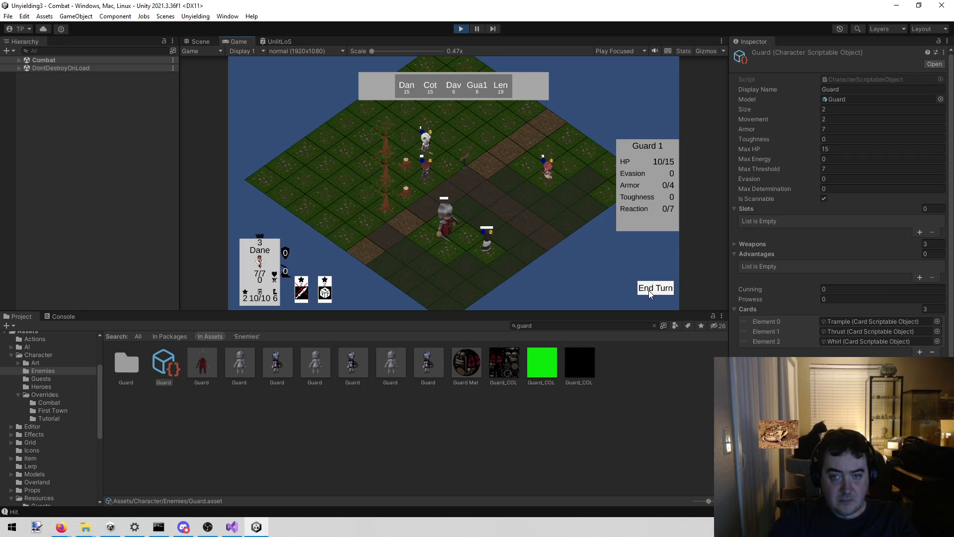
left_click(660, 287)
left_click(348, 289)
left_click(667, 292)
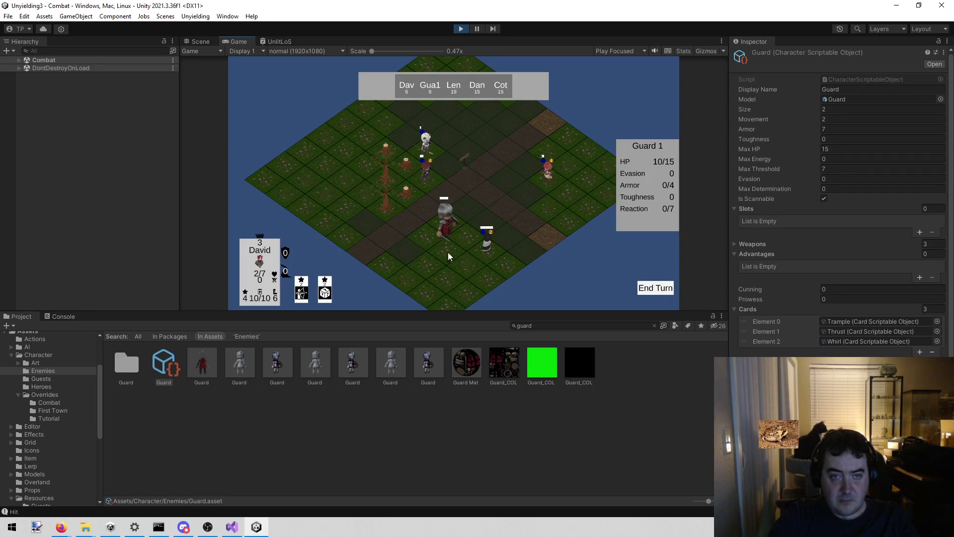
Play David's Scry on the neighbouring guard, dismiss the revealed Trample card, and end his turn
left_click(328, 299)
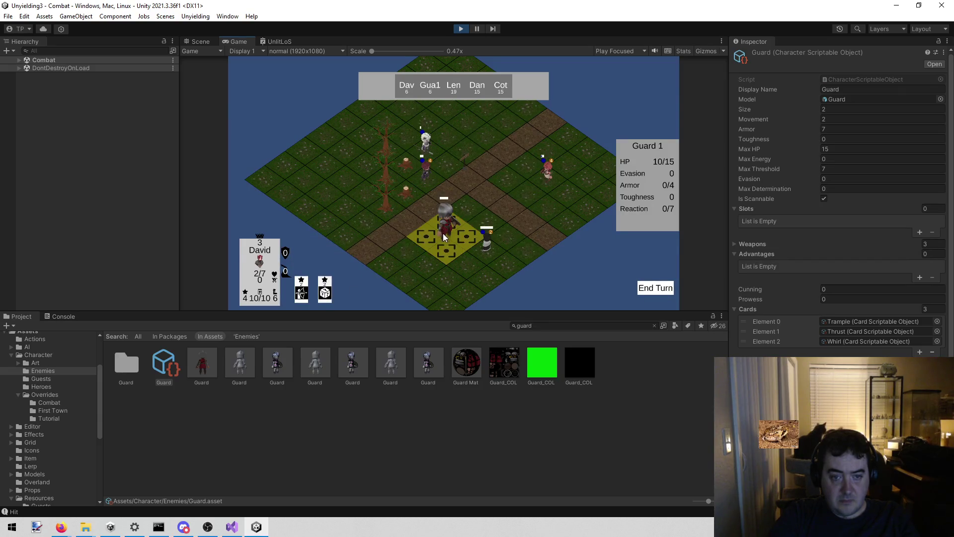
left_click(438, 236)
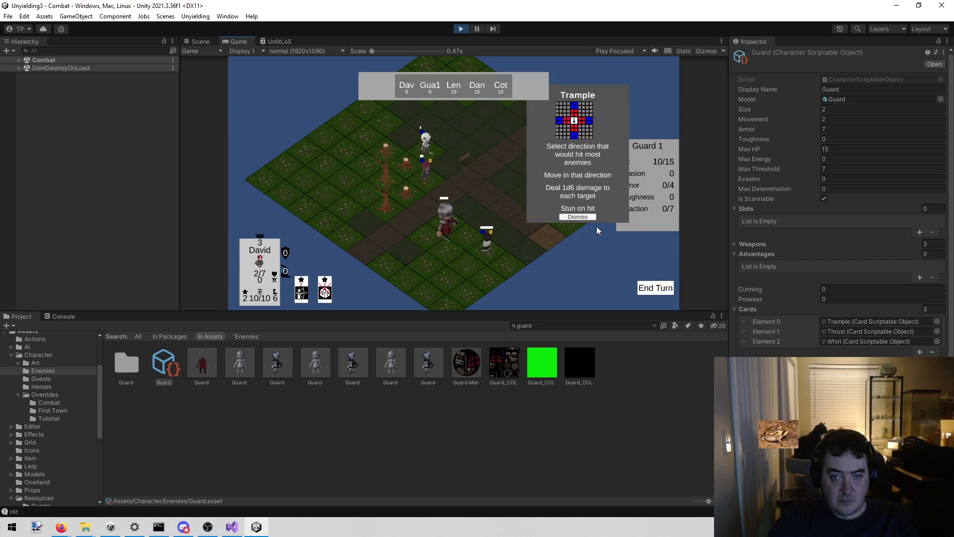
left_click(657, 291)
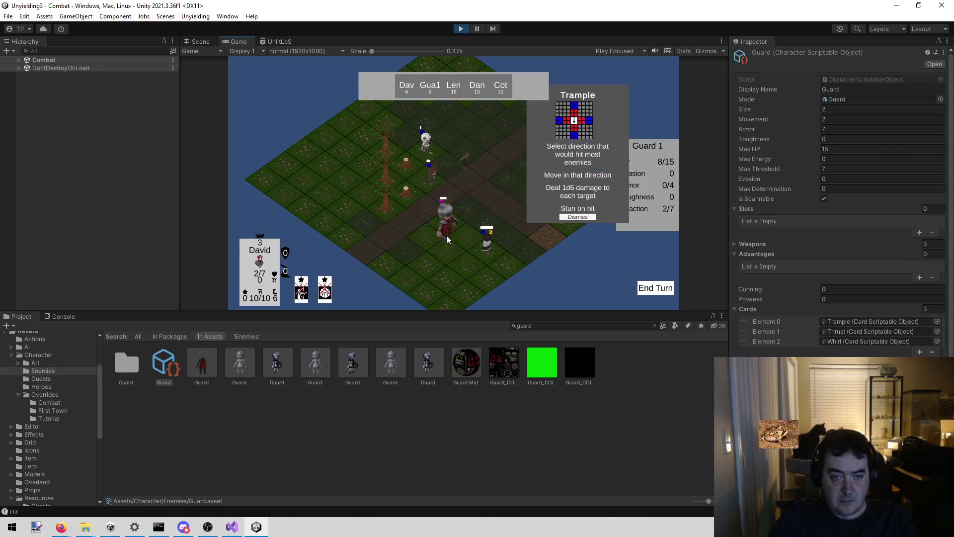
left_click(586, 216)
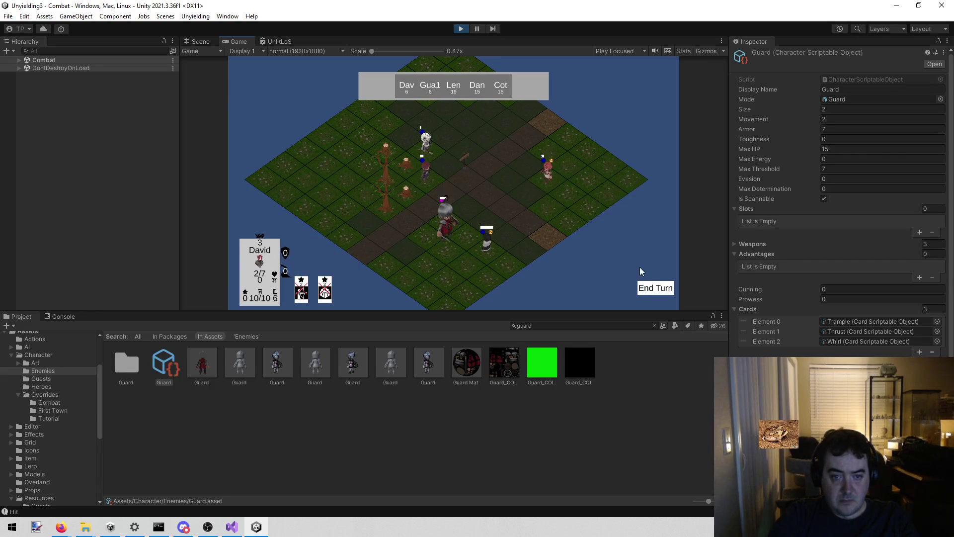
left_click(650, 293)
Dismiss Guard 1's Trample card, end Lenette's turn, and use Dane's card on the guard
left_click(573, 218)
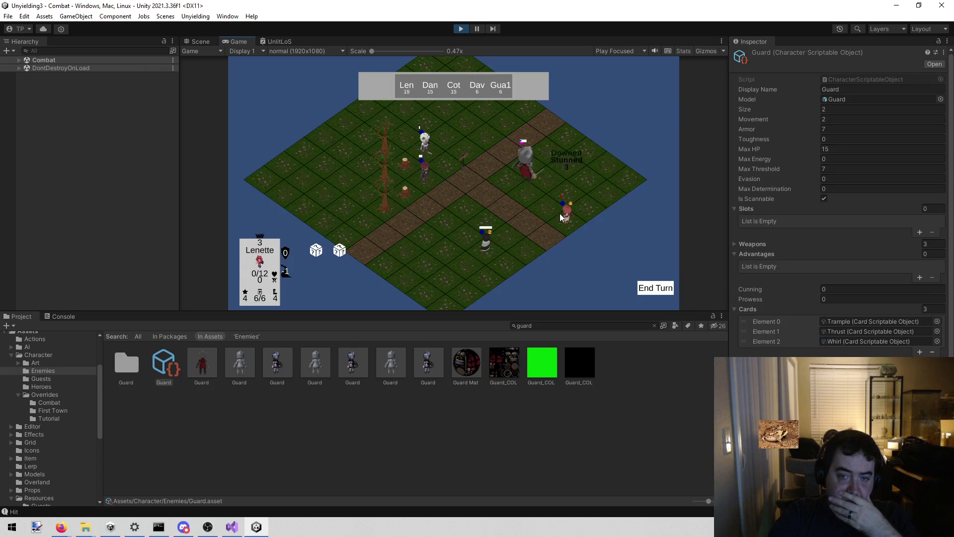
left_click(664, 287)
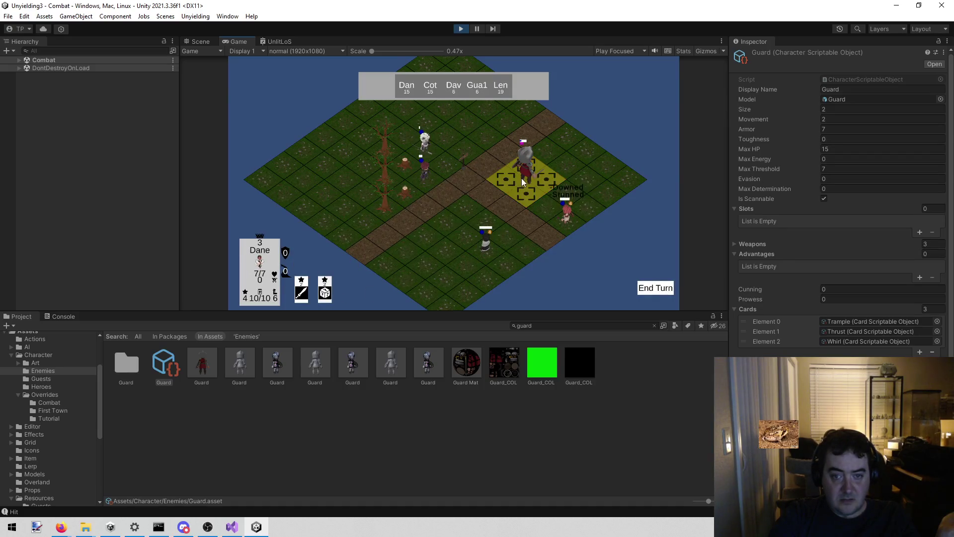
left_click(521, 178)
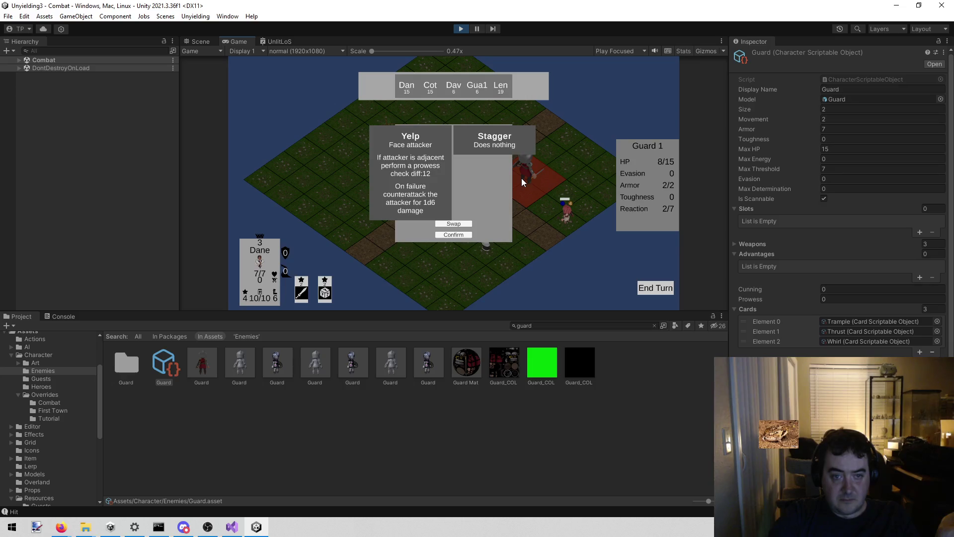
Confirm the guard's reaction card order and end Dane's and Cotton's turns
left_click(458, 234)
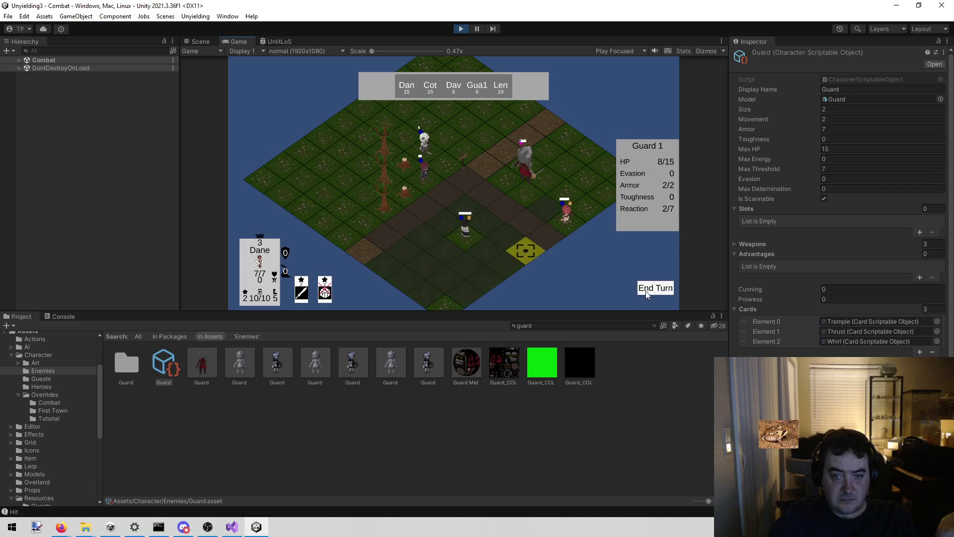
left_click(645, 291)
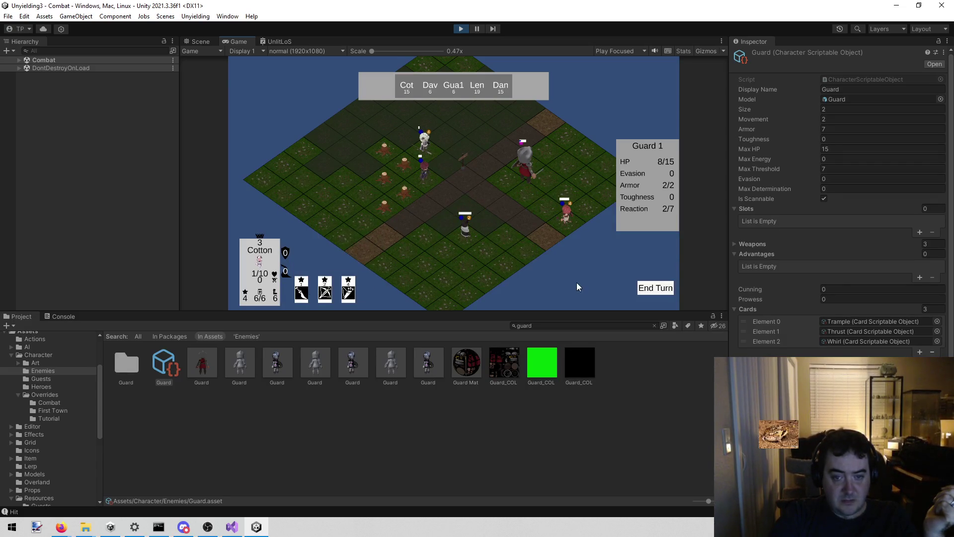
left_click(660, 290)
Play Scry on the guard, dismissing both Trample popups while ending David's and Lenette's turns
left_click(326, 294)
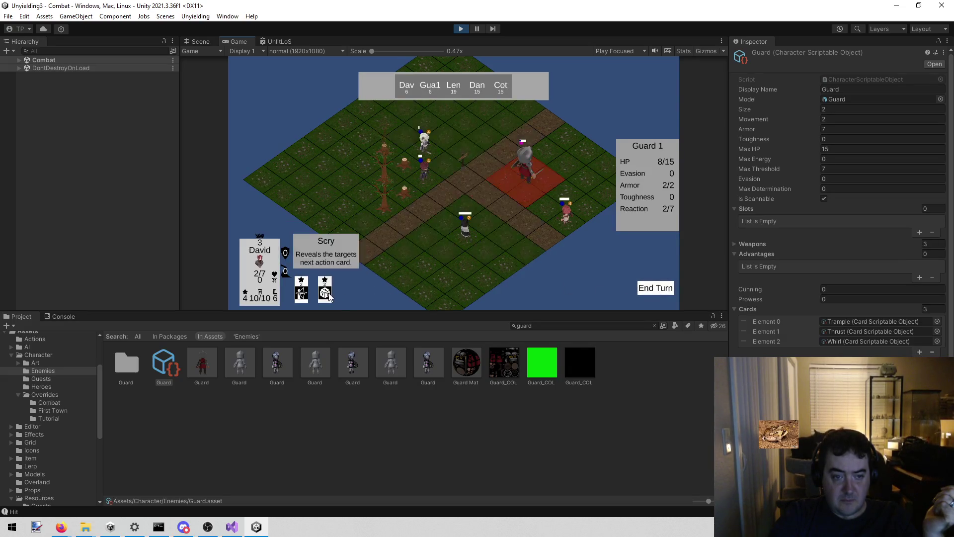
left_click(533, 187)
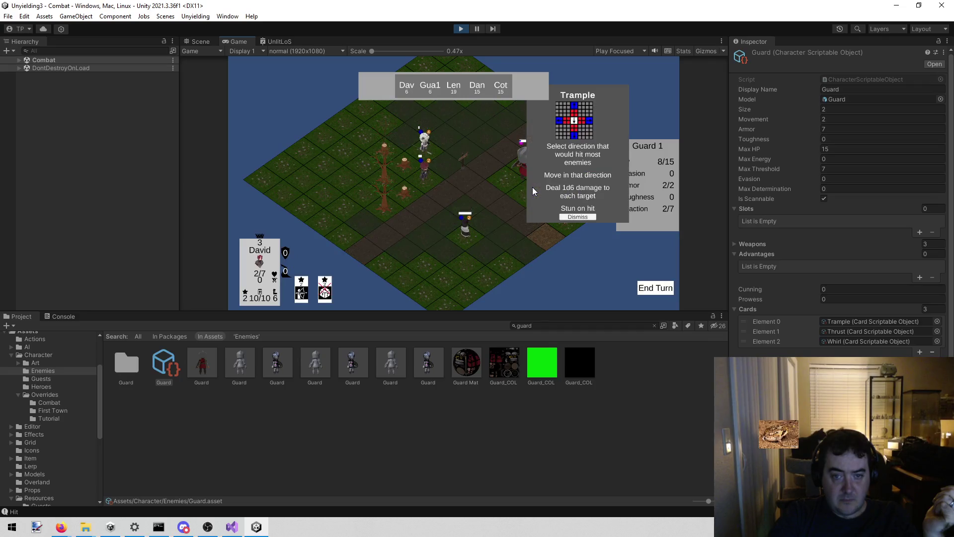
left_click(586, 216)
left_click(649, 290)
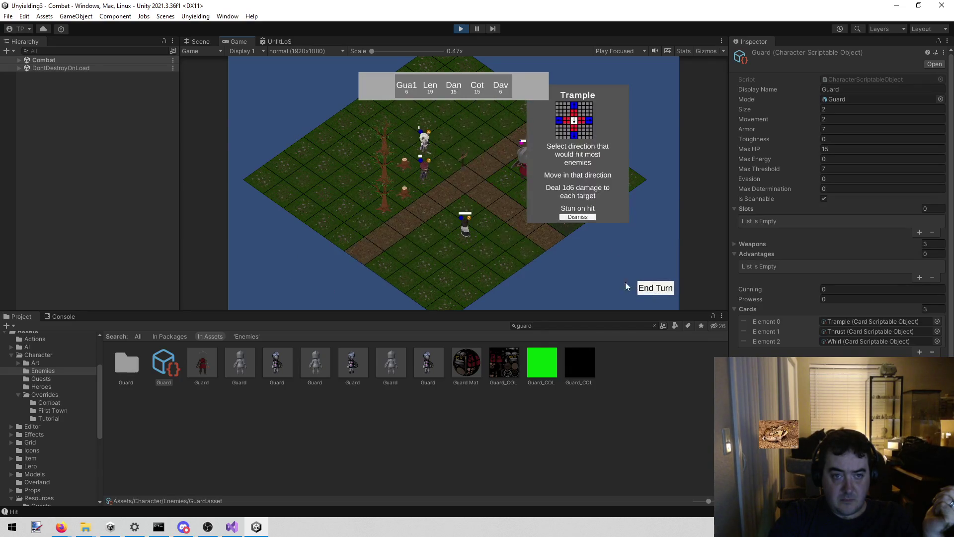
left_click(572, 217)
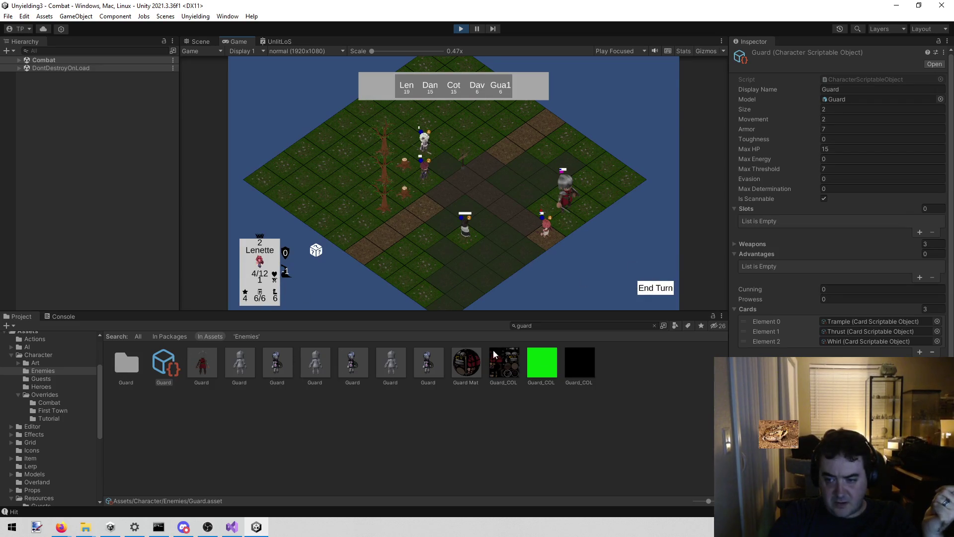
left_click(656, 288)
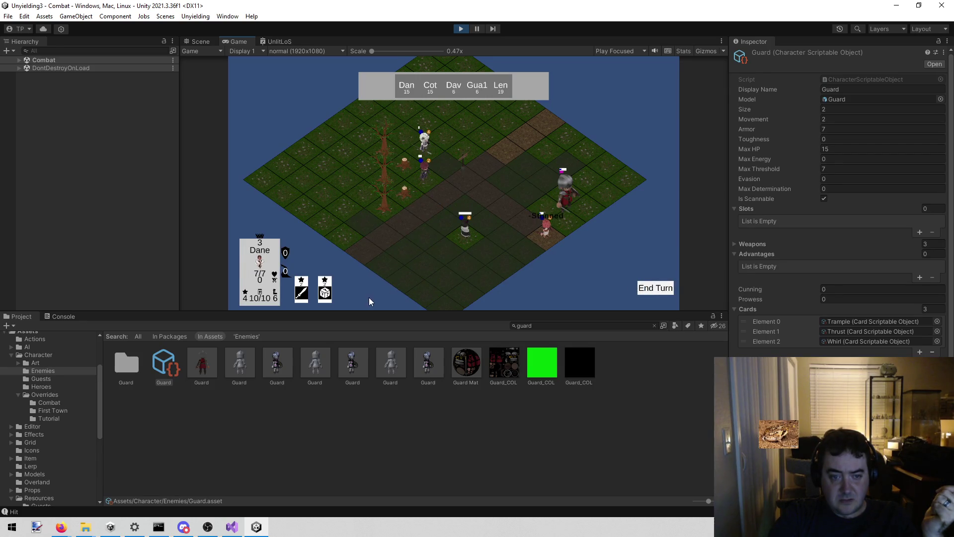
Use Dane's Behold on the stunned Guard 1, confirm its reaction order, and end his turn
left_click(324, 292)
left_click(558, 215)
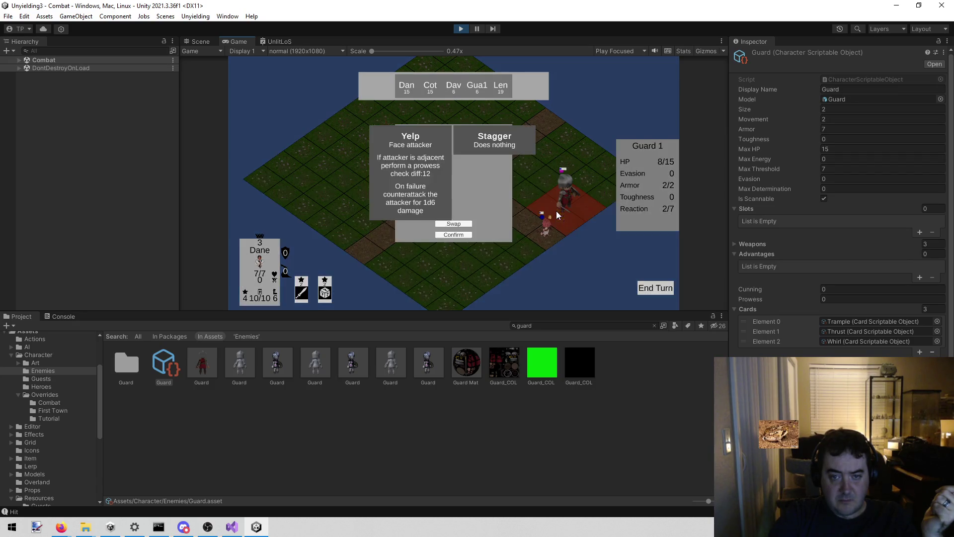
left_click(453, 234)
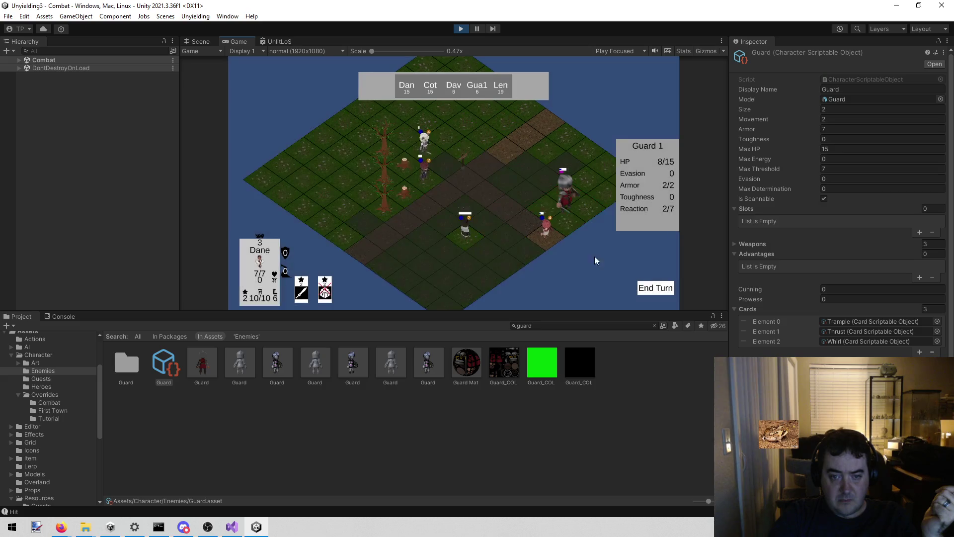
left_click(660, 293)
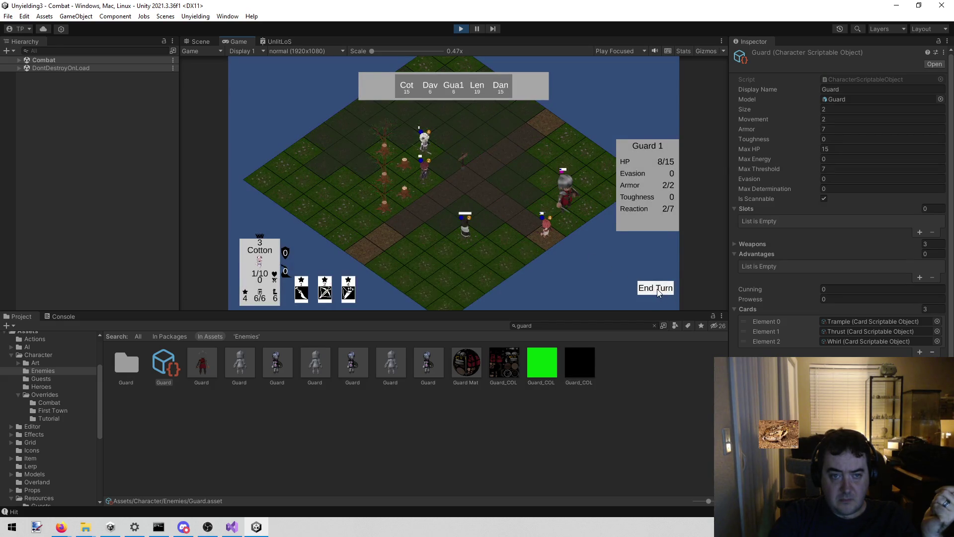
Have Cotton shoot and stab the guard, then end Cotton's turn
left_click(325, 294)
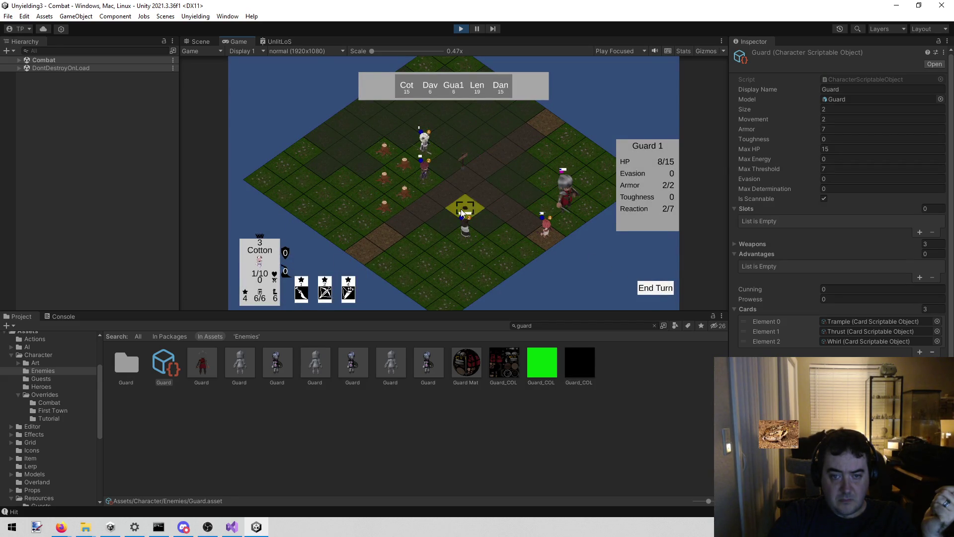
left_click(533, 194)
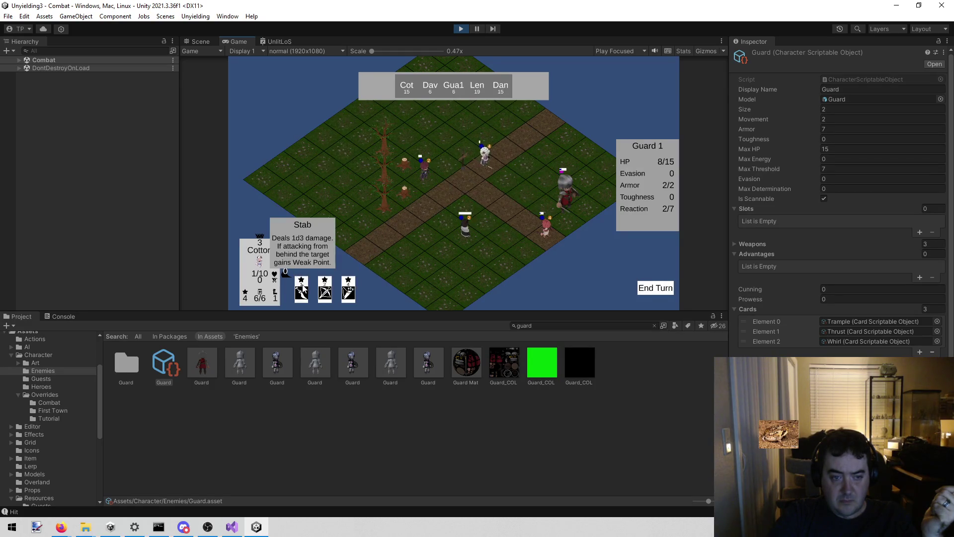
left_click(568, 204)
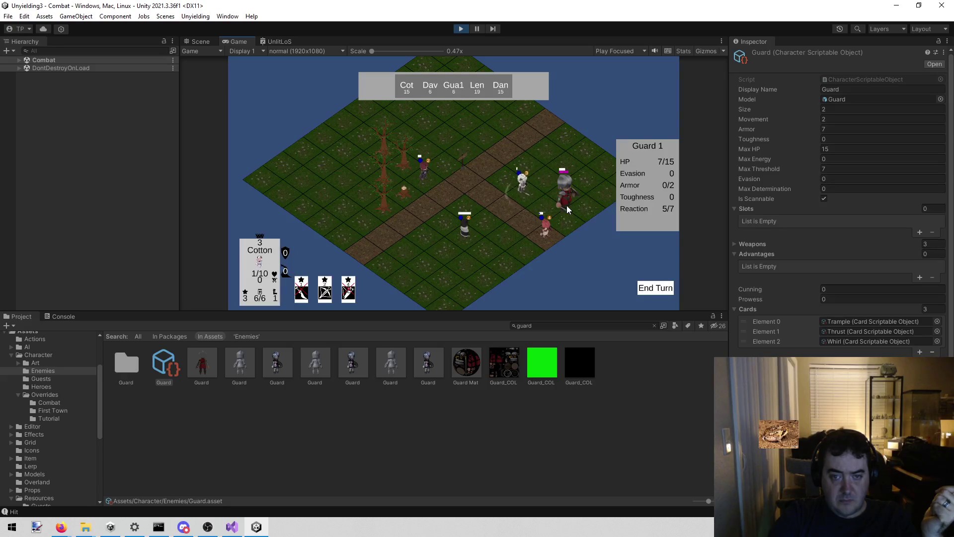
left_click(646, 290)
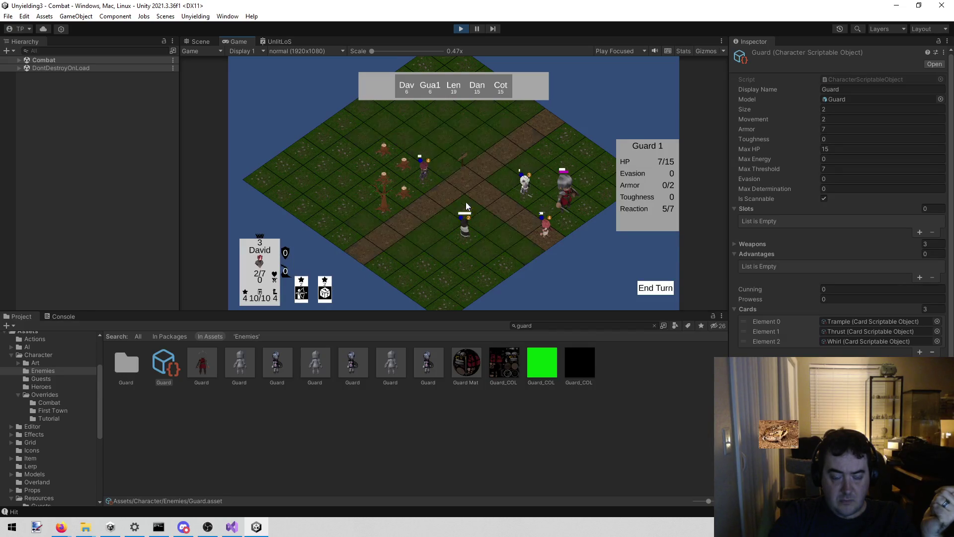
Attack the guard with David, dismiss its Trample card, and expand the Combat hierarchy
left_click(302, 288)
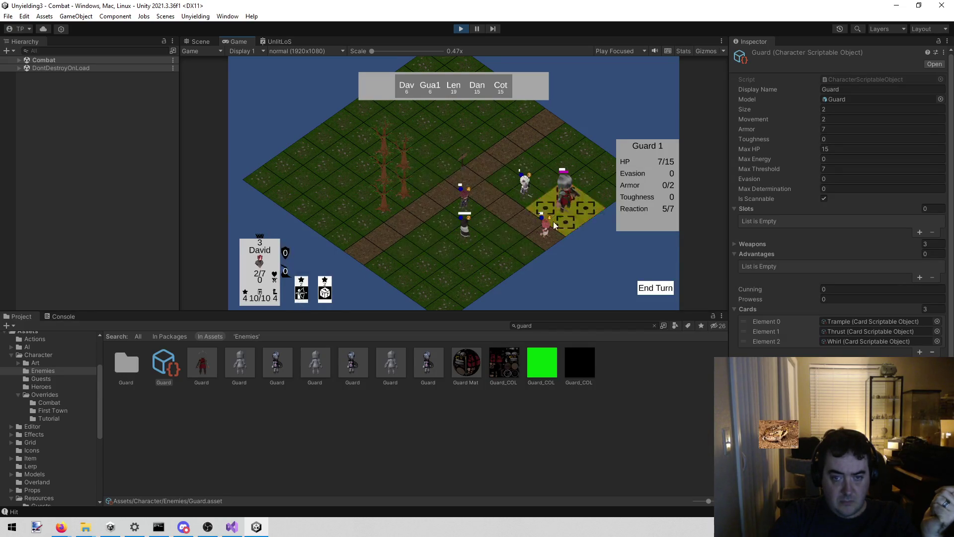
left_click(575, 199)
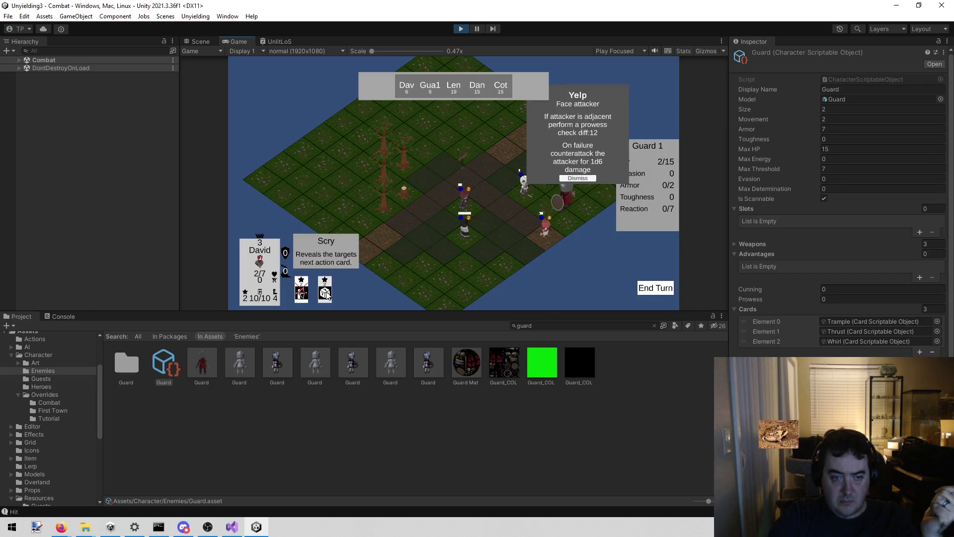
left_click(578, 178)
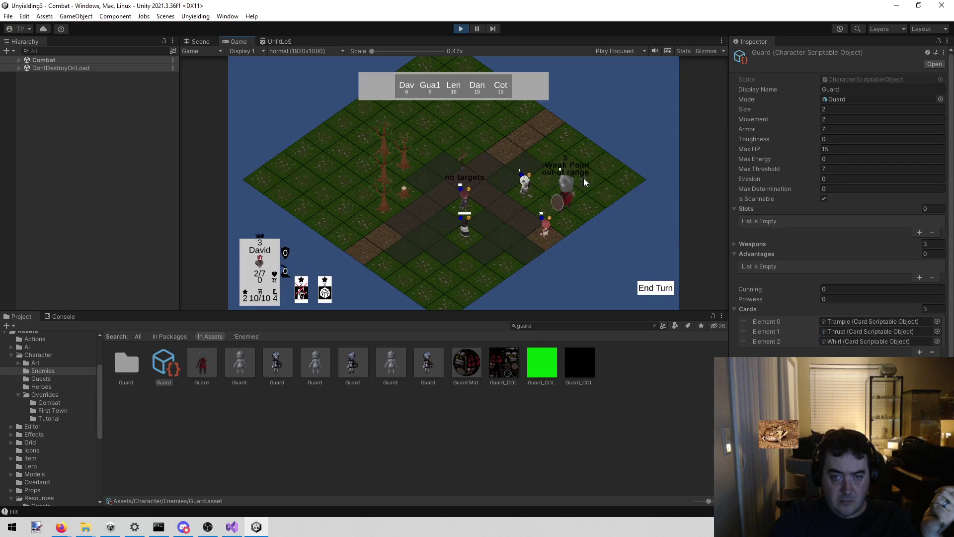
left_click(578, 208)
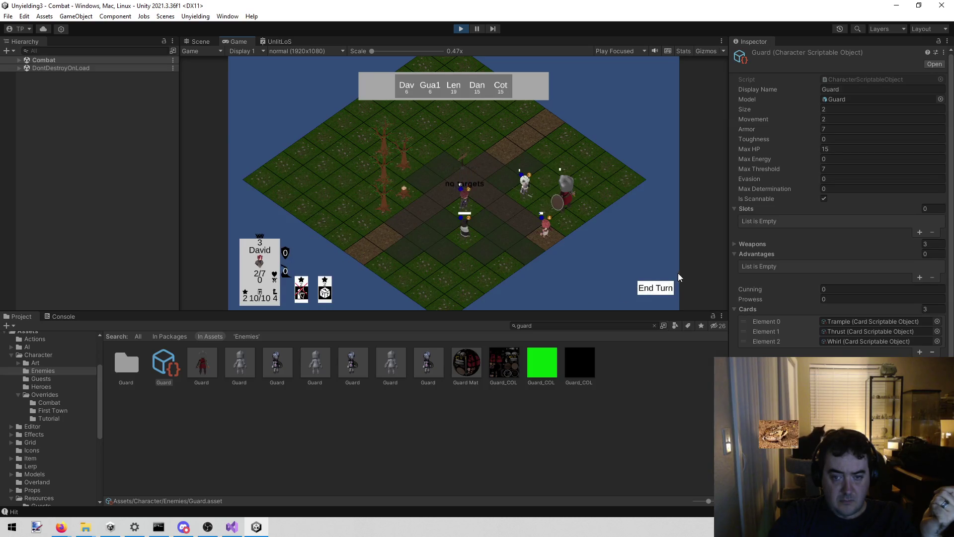
left_click(658, 289)
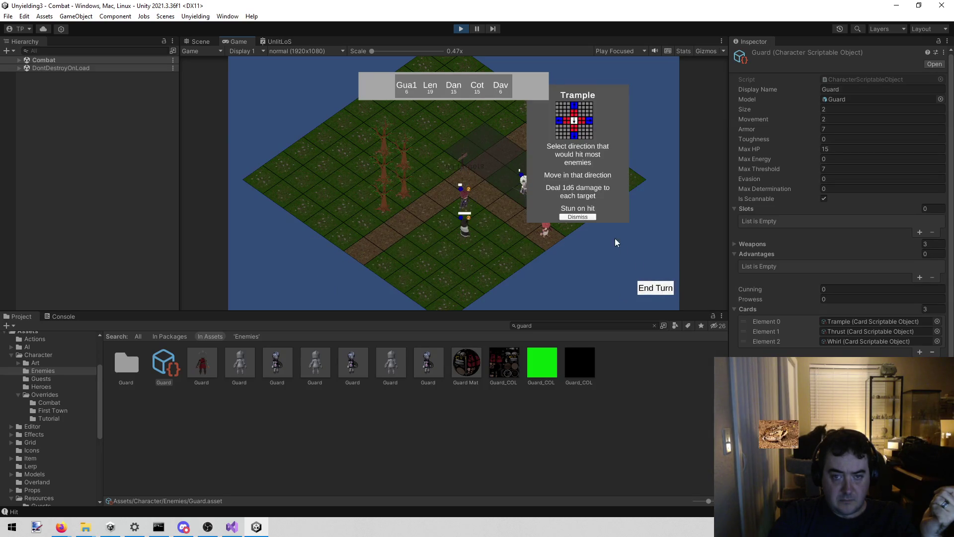
left_click(583, 219)
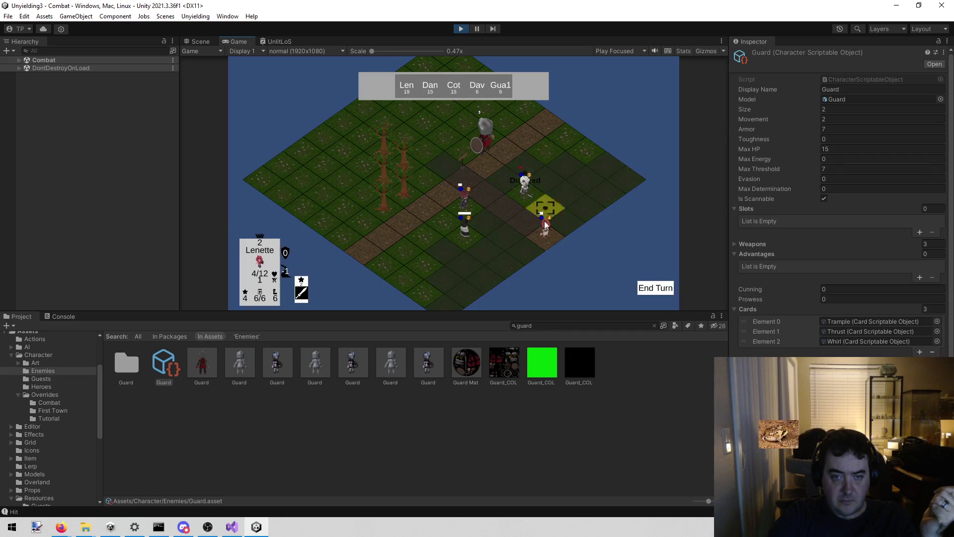
left_click(19, 60)
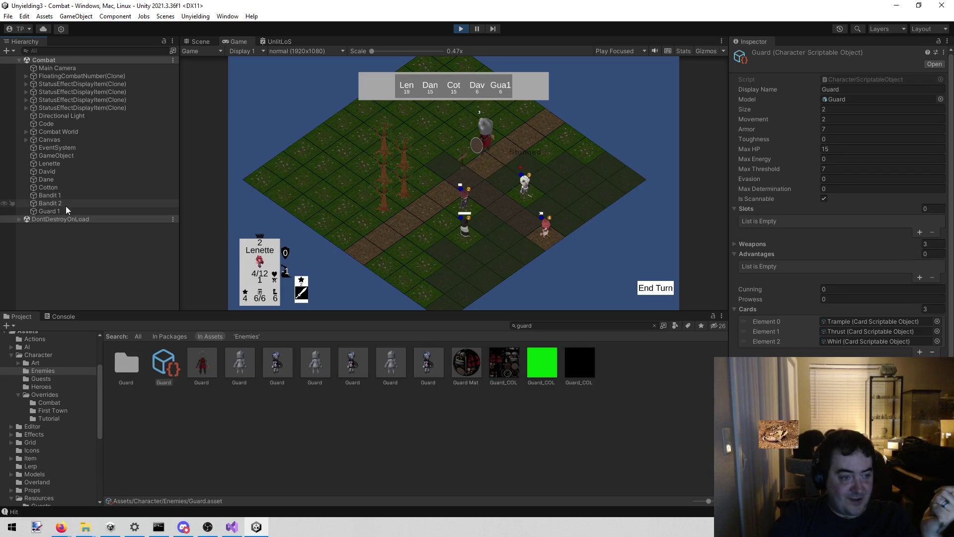
Select Guard 1 to view its stats and end all four heroes' turns
left_click(67, 212)
left_click(64, 204)
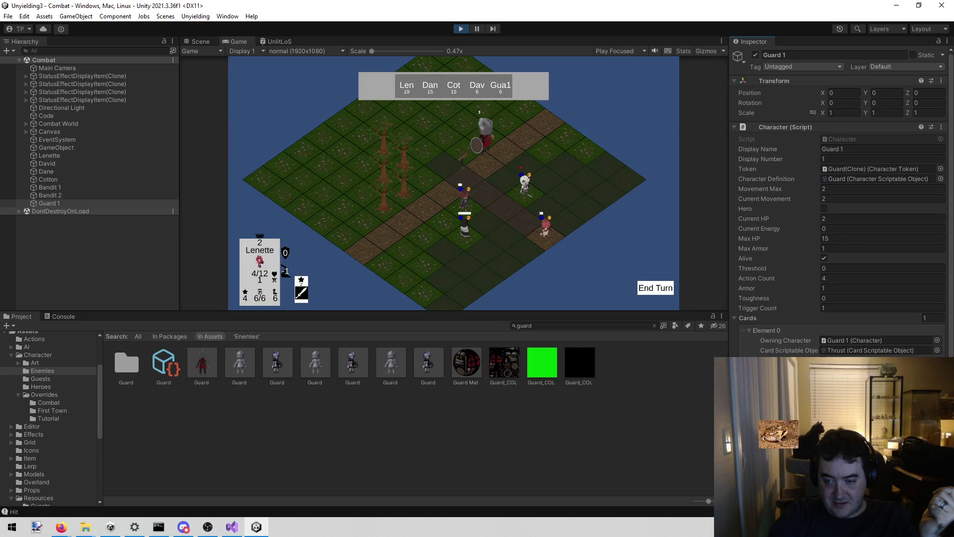
left_click(652, 288)
left_click(653, 289)
left_click(650, 289)
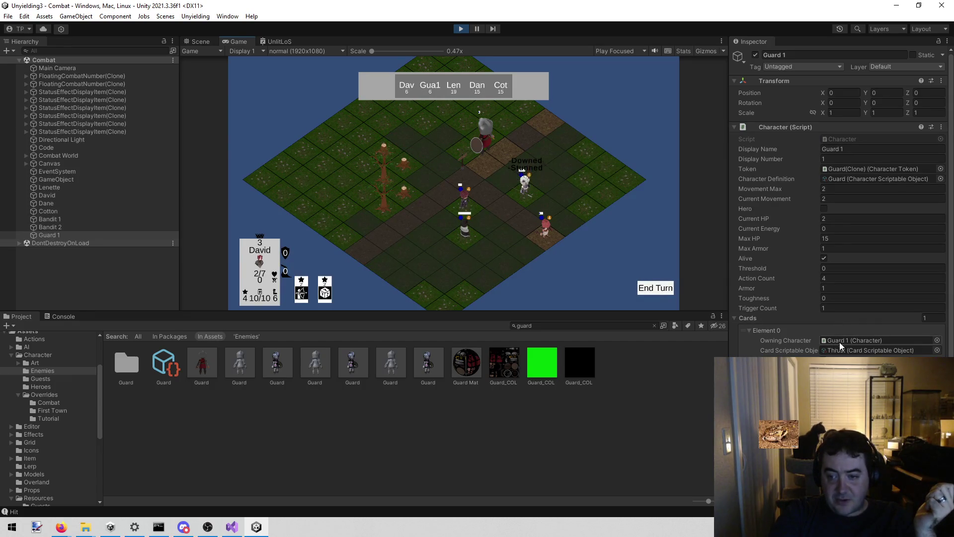
left_click(658, 288)
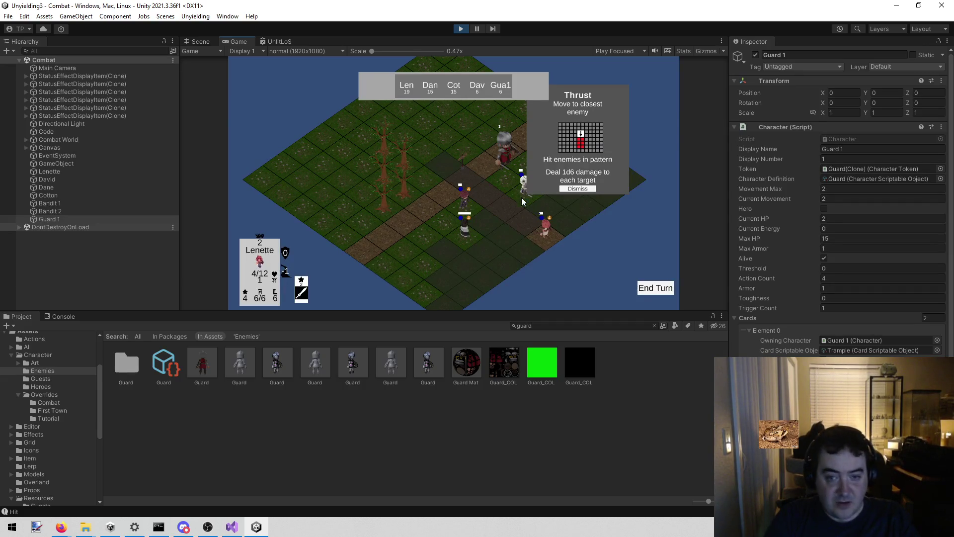
Dismiss the Thrust card, move Lenette toward Guard 1, and aim Swing at it
left_click(571, 189)
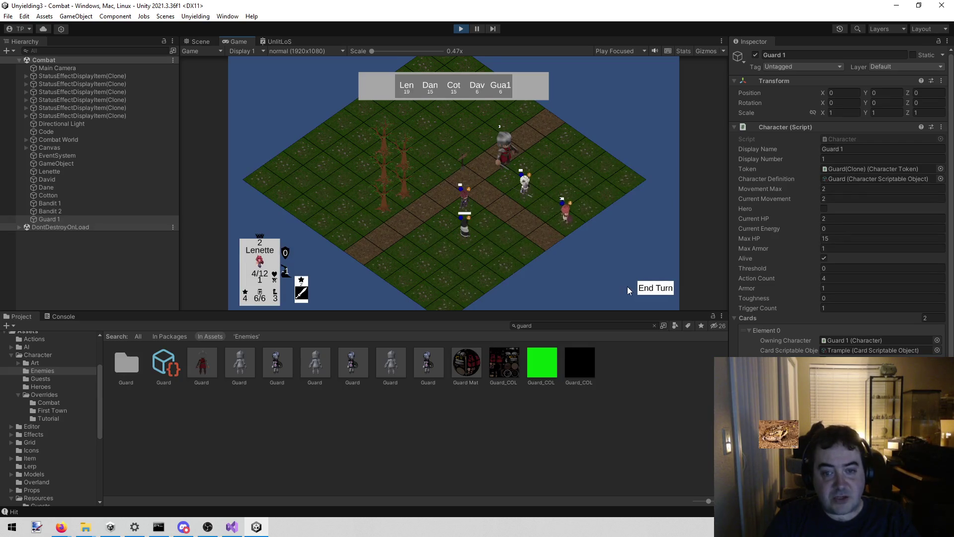
left_click(544, 172)
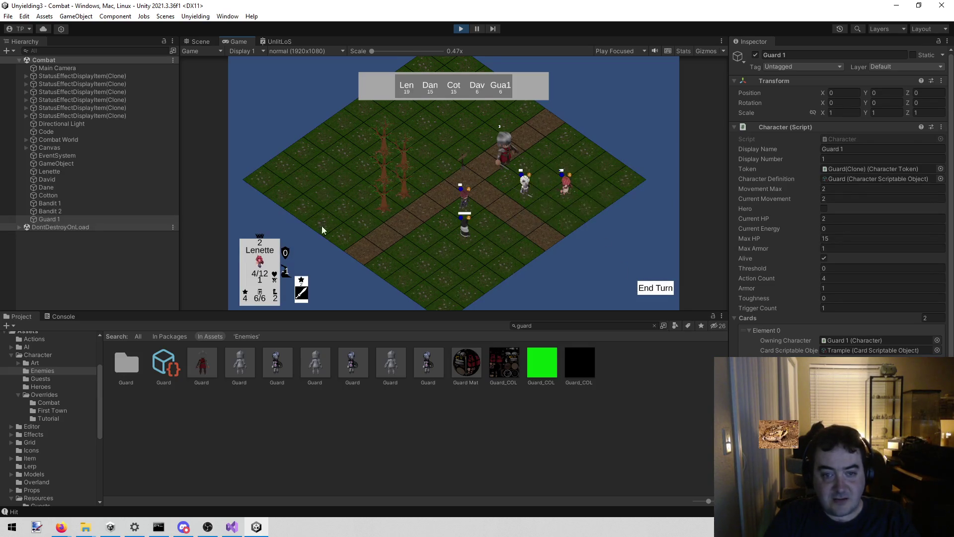
left_click(301, 288)
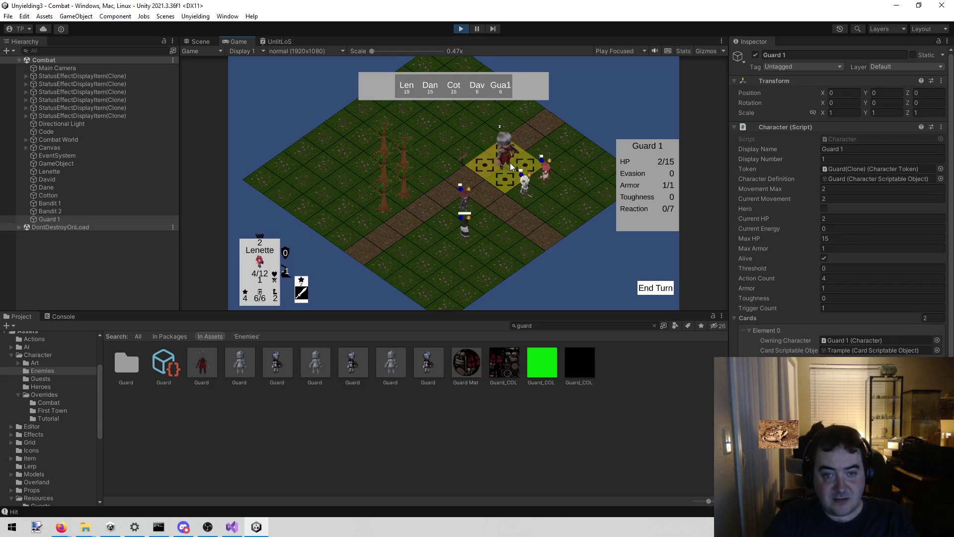
Defeat Guard 1, continue past Victory, then stop and restart the Combat playtest
left_click(510, 163)
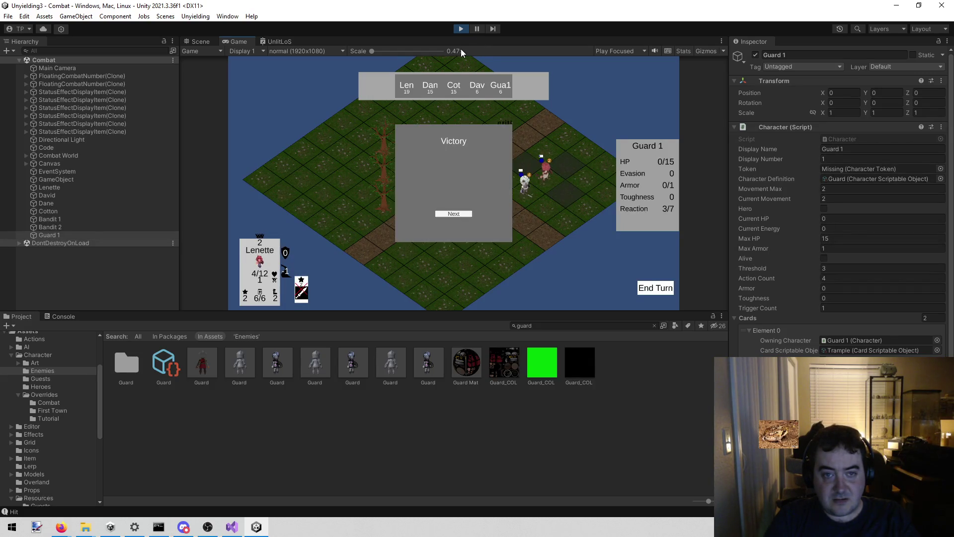
left_click(450, 215)
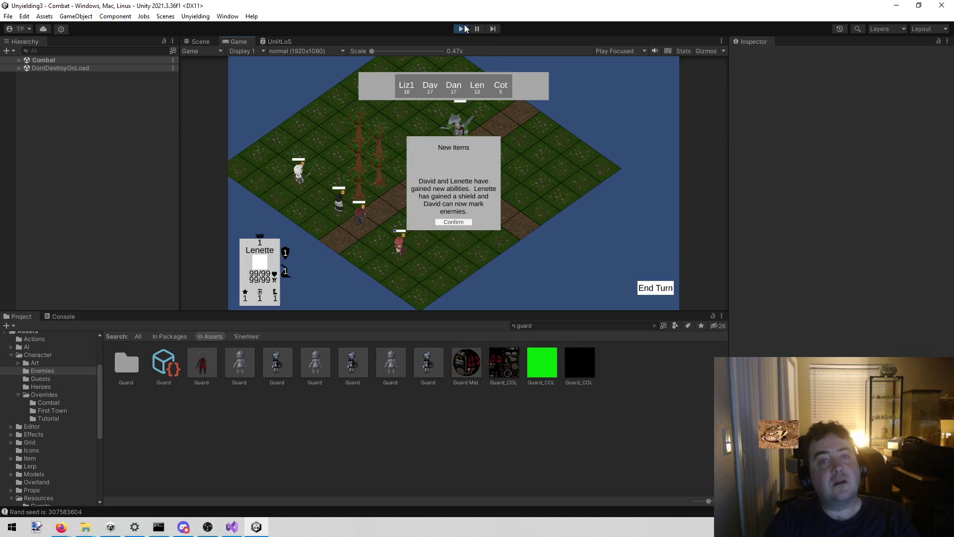
left_click(461, 28)
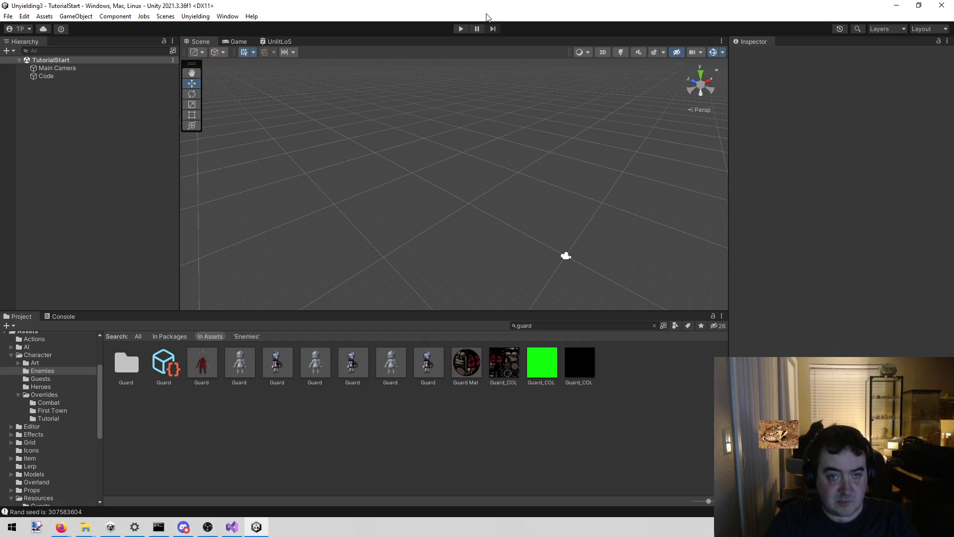
left_click(460, 29)
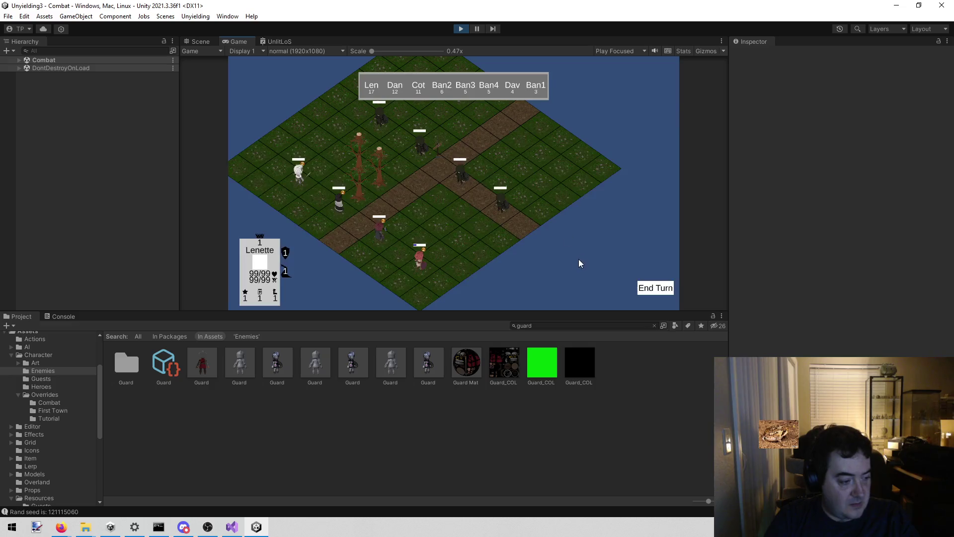
End Lenette's, Dane's and the next hero's turns so the enemies act
left_click(659, 289)
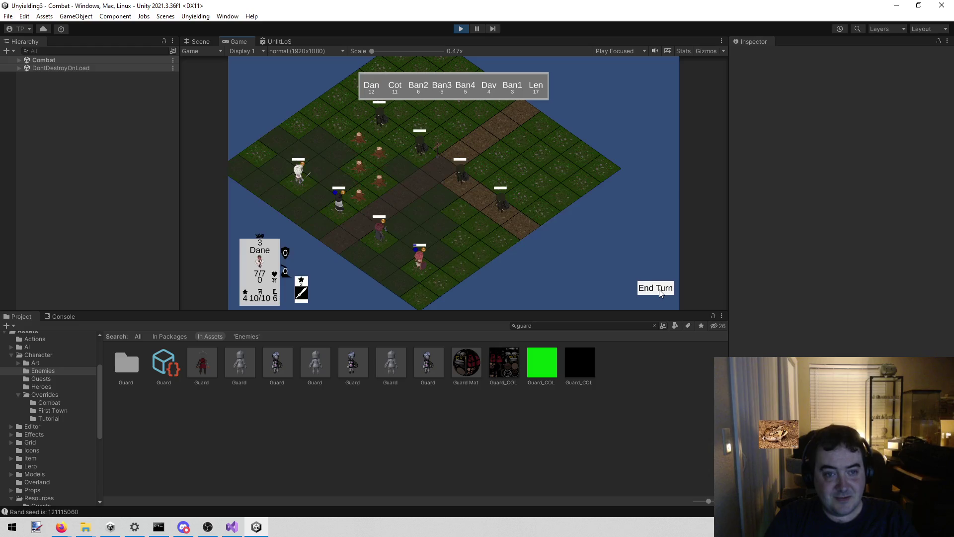
left_click(659, 289)
left_click(659, 289)
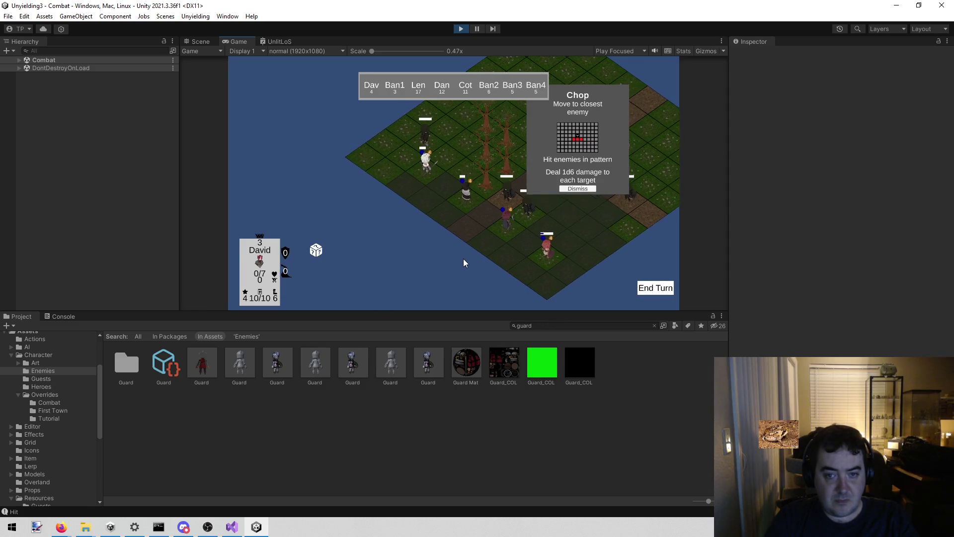
Pan the battlefield, dismiss the enemy Chop card, and switch to Visual Studio
mouse_move(267, 257)
mouse_move(321, 252)
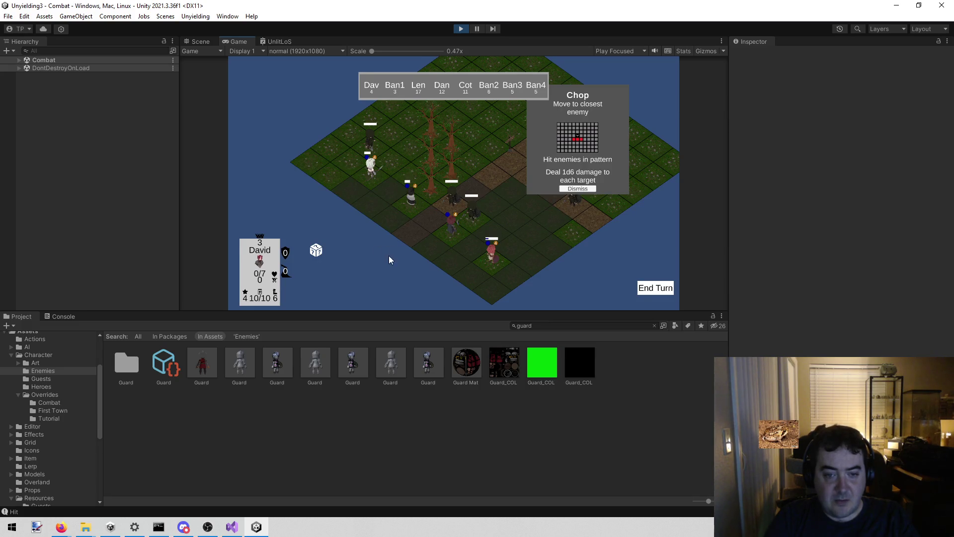
key("a")
key("a")
key("s")
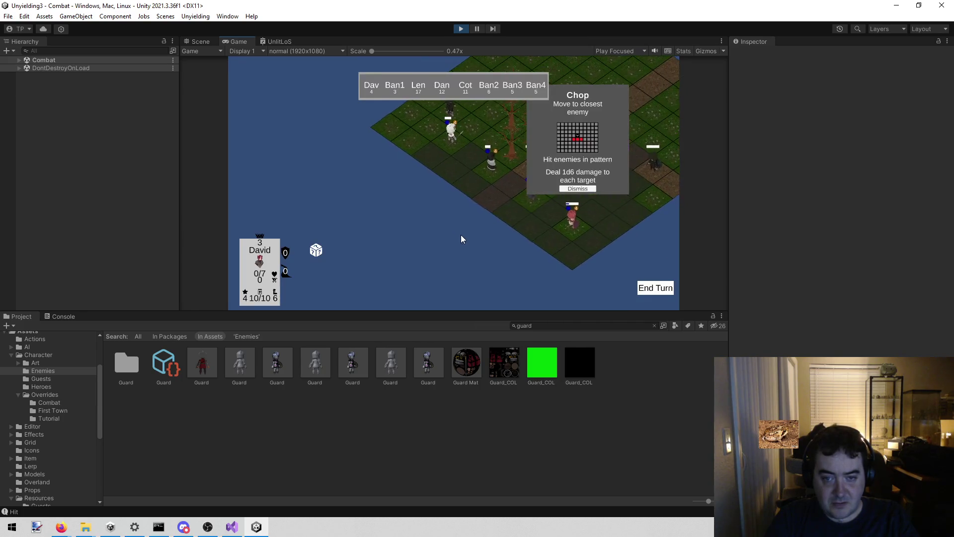
left_click(574, 189)
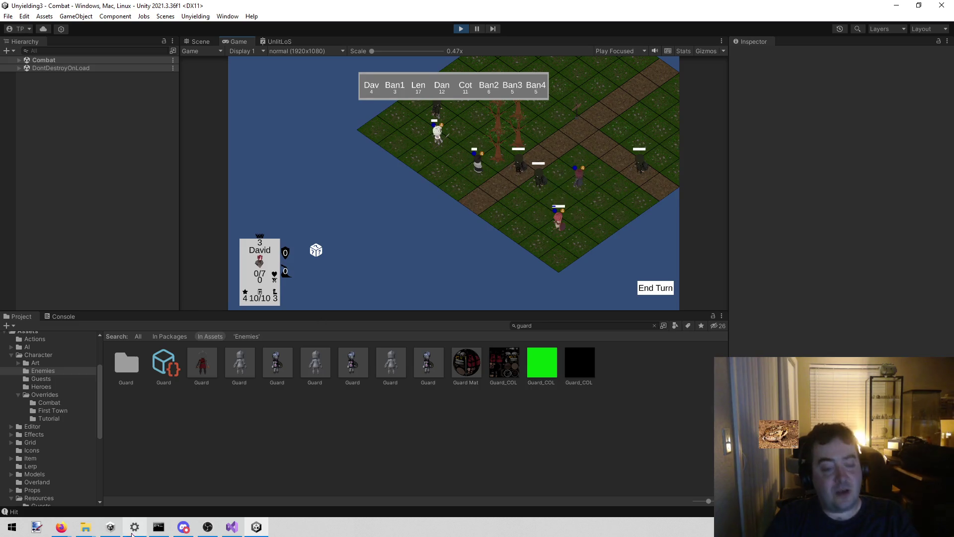
left_click(232, 527)
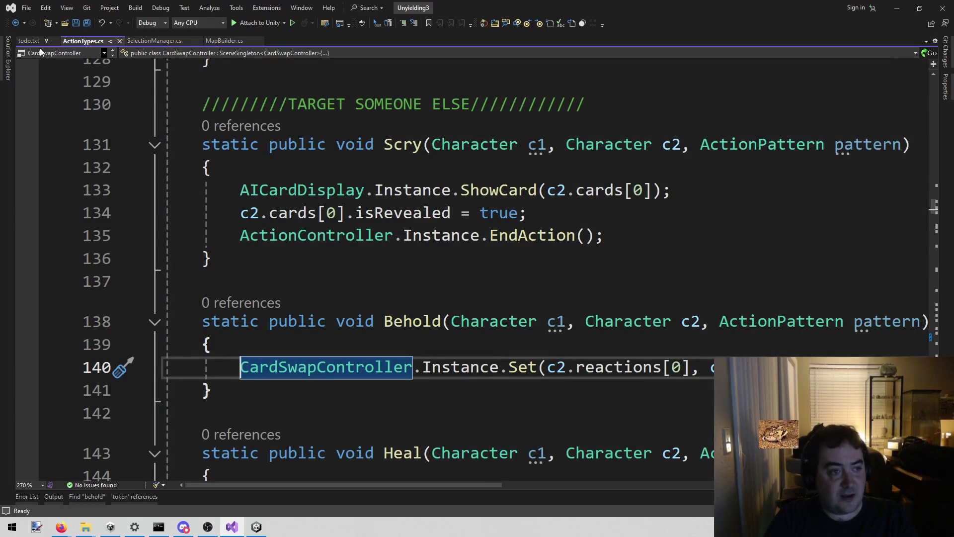
Open todo.txt, add a blank line after 'flickering HP bar', and delete the Behold note
left_click(22, 41)
left_click(503, 241)
left_click(524, 169)
left_click(451, 193)
key("Return")
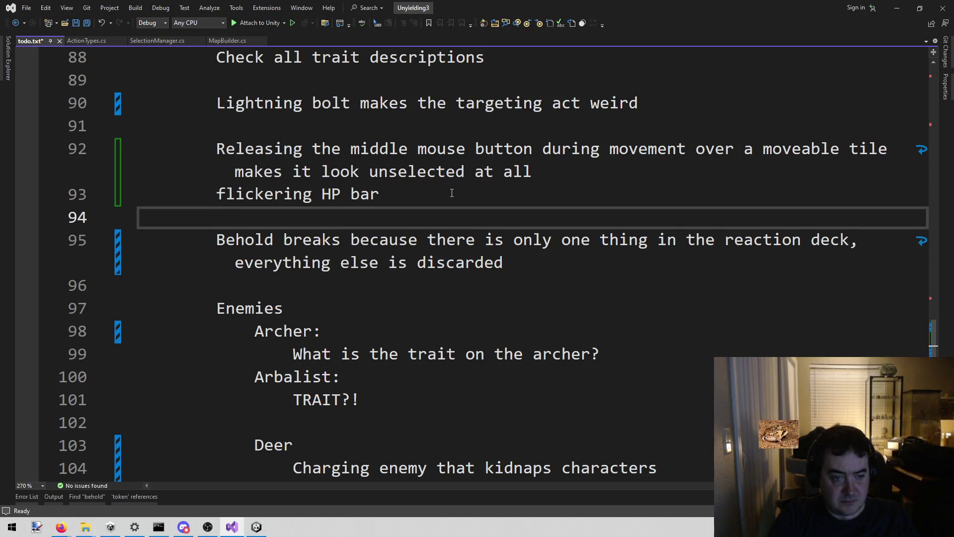
key("Down")
key("Down")
key("End")
key("shift+Home")
key("shift+Home")
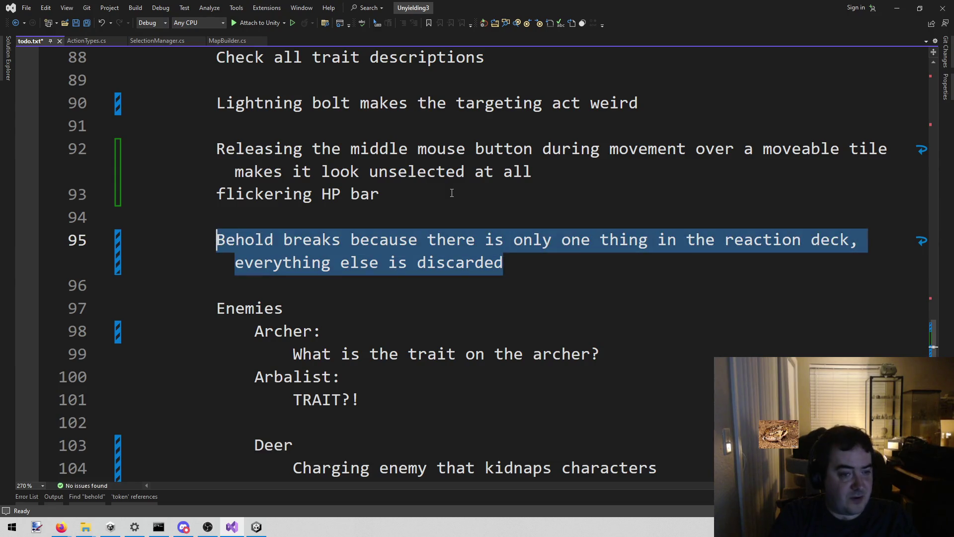
key("BackSpace")
key("Up")
Write the note 'Clicking dismiss clicks the geo behind it!!!!!!' and save todo.txt
type("Cl")
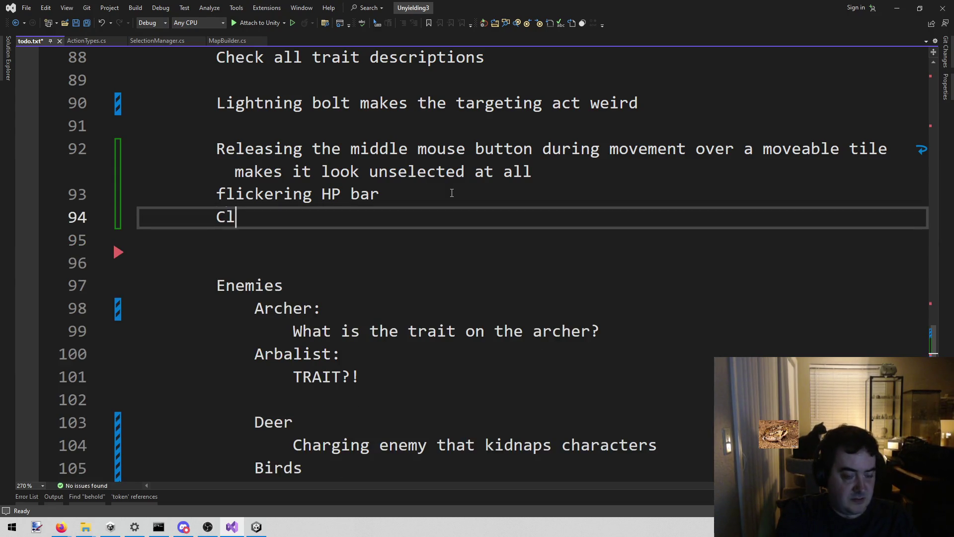
type("icking dismiss ")
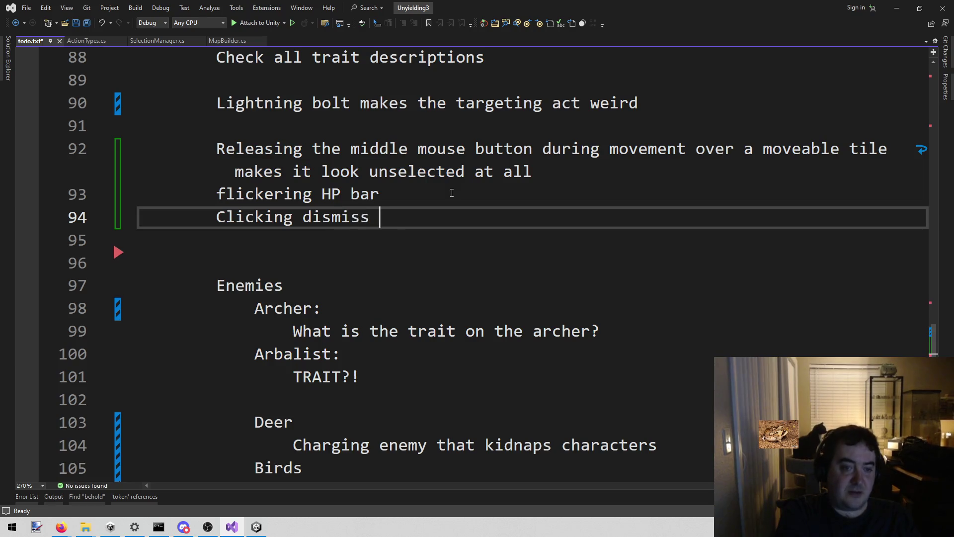
type("breaks the")
key("BackSpace")
key("BackSpace")
key("BackSpace")
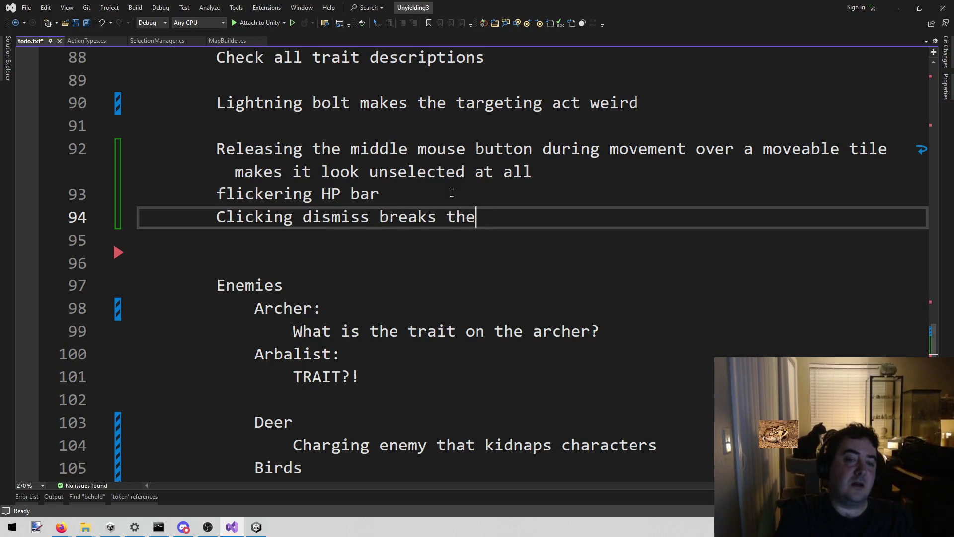
type("clicks the geo ")
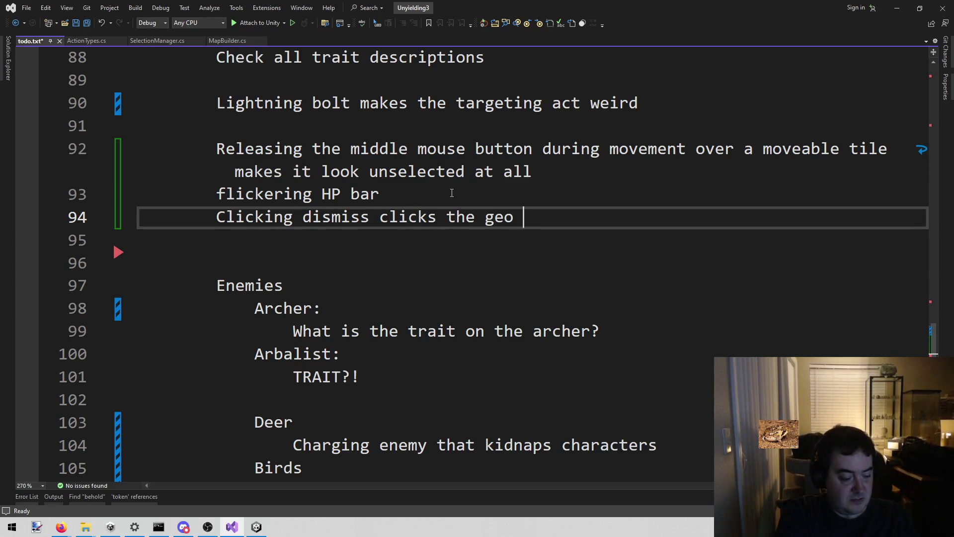
type("behind it")
key("BackSpace")
type("it!!!!!!")
key("ctrl+s")
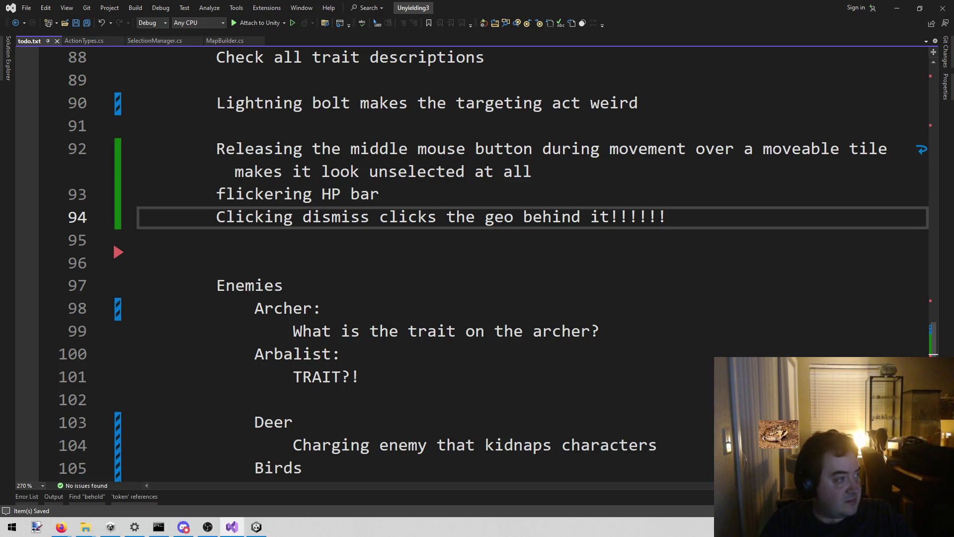
key("alt+Tab")
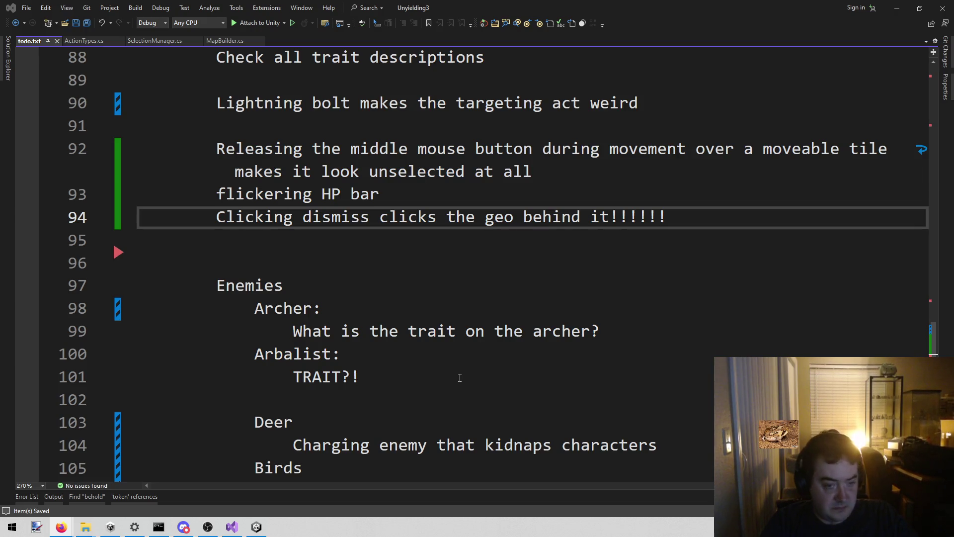
Delete the empty line 95 below the Dismiss note in todo.txt
left_click(384, 250)
left_click(345, 266)
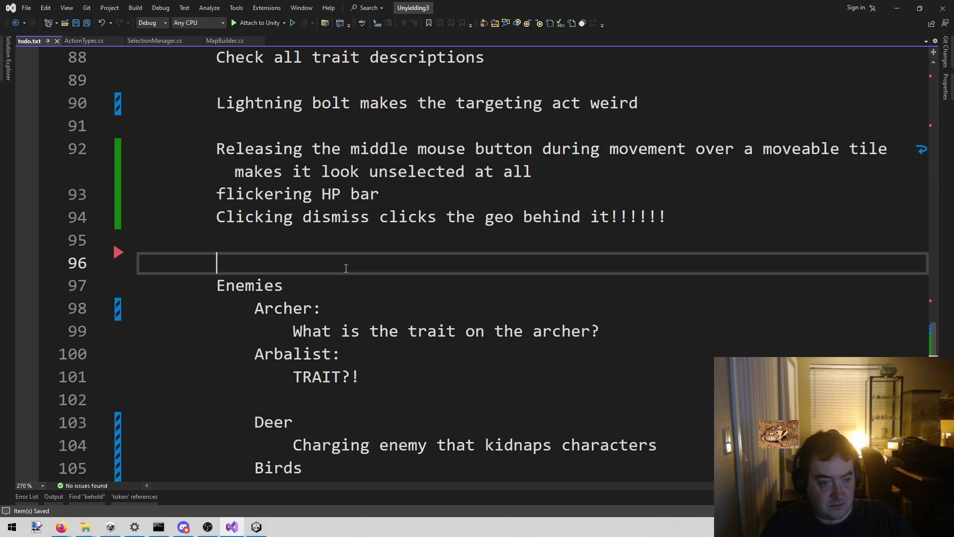
left_click_drag(341, 249, 342, 254)
left_click(340, 256)
left_click(331, 243)
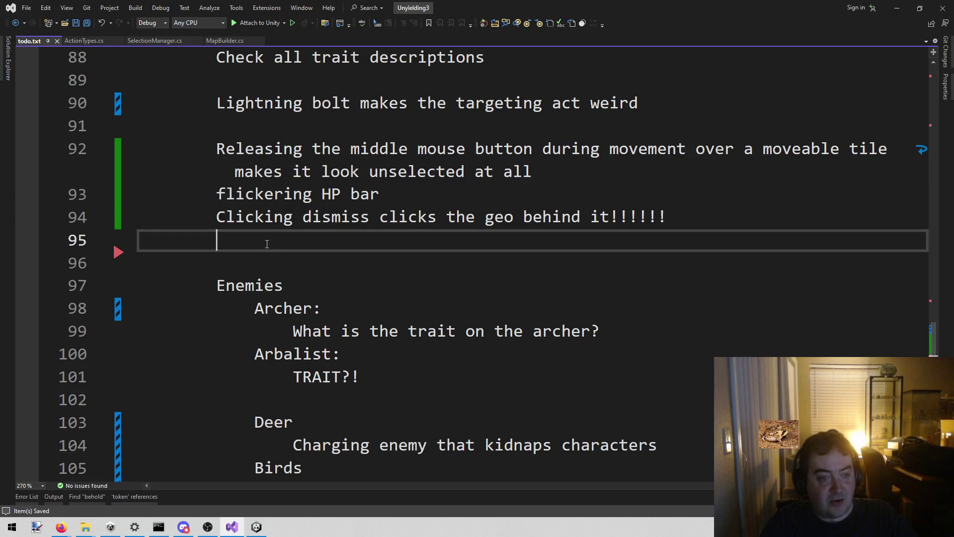
key("shift+Home")
key("BackSpace")
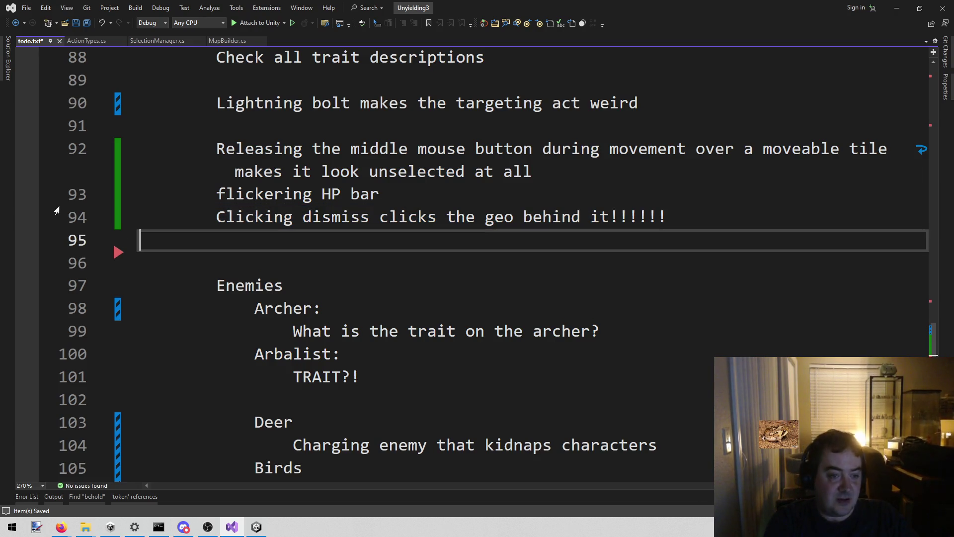
key("BackSpace")
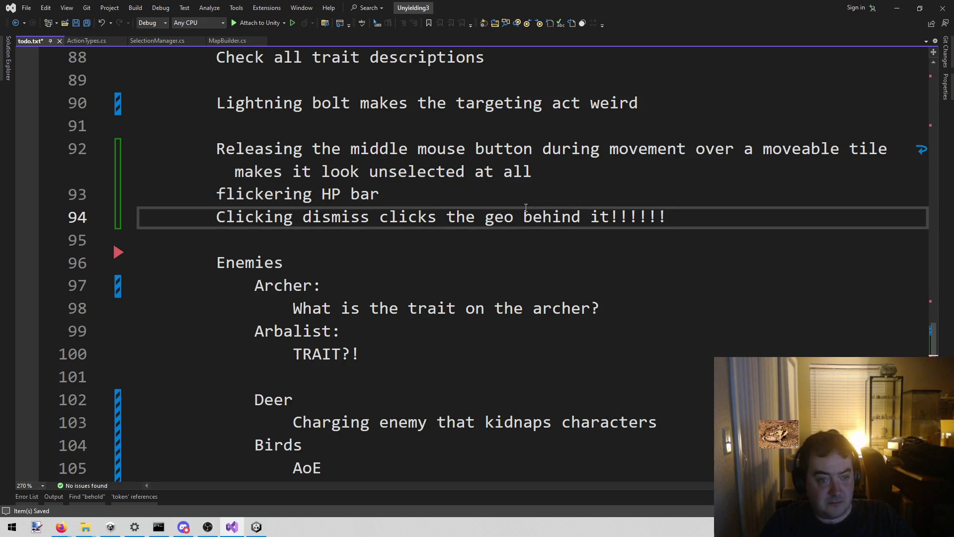
Bring up SelectionManager.cs, then switch to Unity and stop the running game
left_click_drag(332, 235, 209, 219)
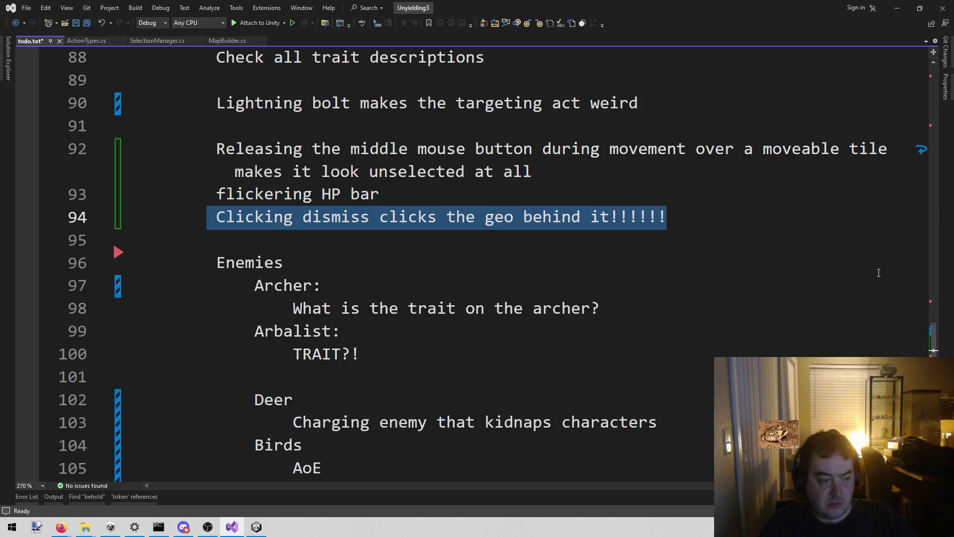
left_click(638, 244)
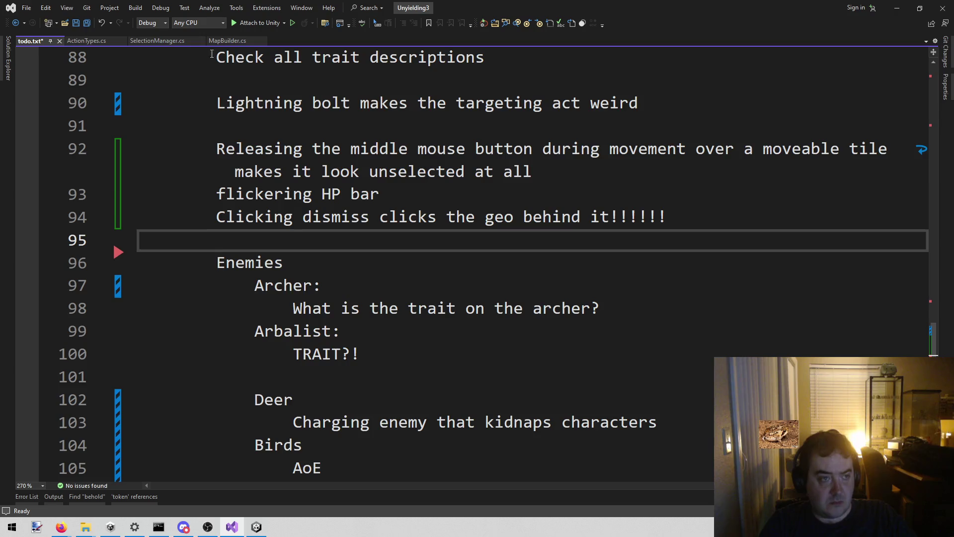
left_click(159, 42)
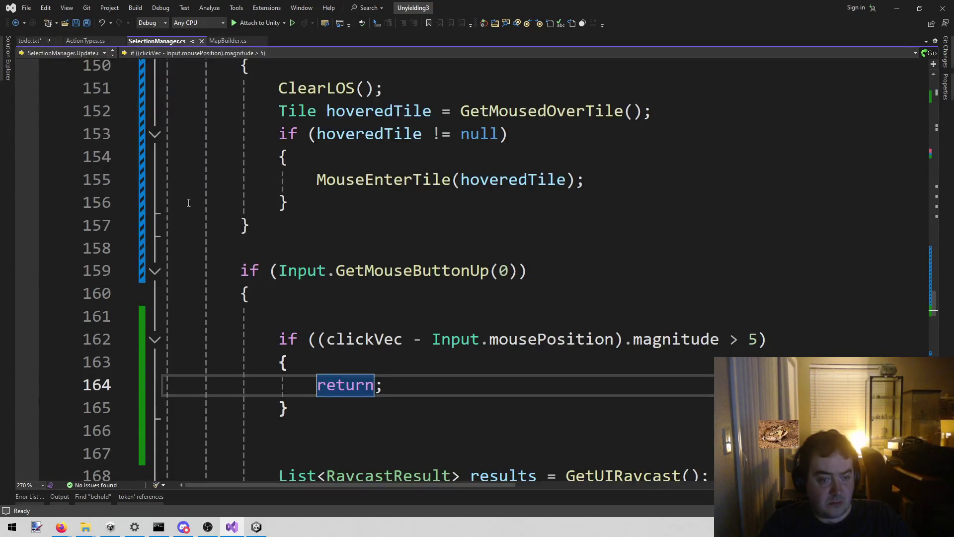
left_click(256, 527)
key("ctrl+p")
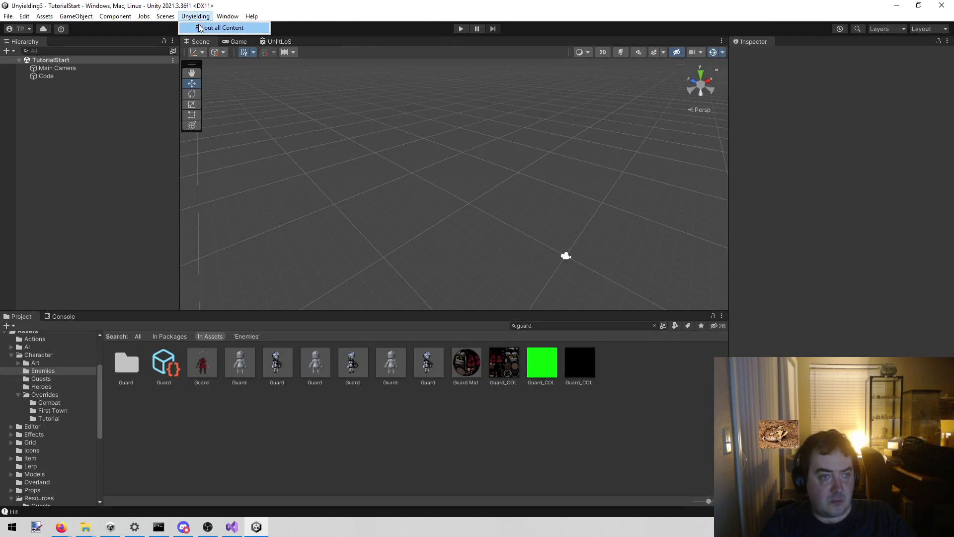
Load the Combat scene, start the playtest, and inspect Lizard 1's stats
left_click(165, 17)
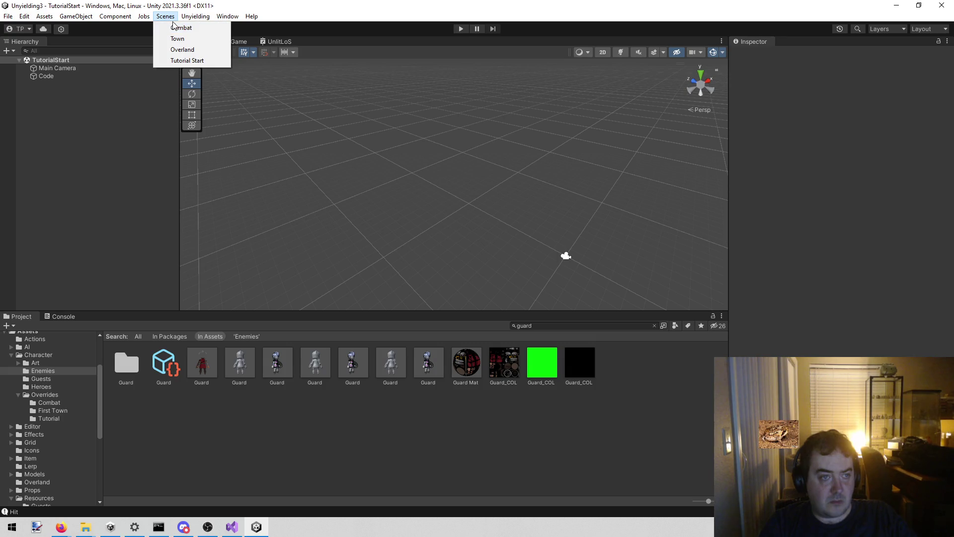
left_click(181, 27)
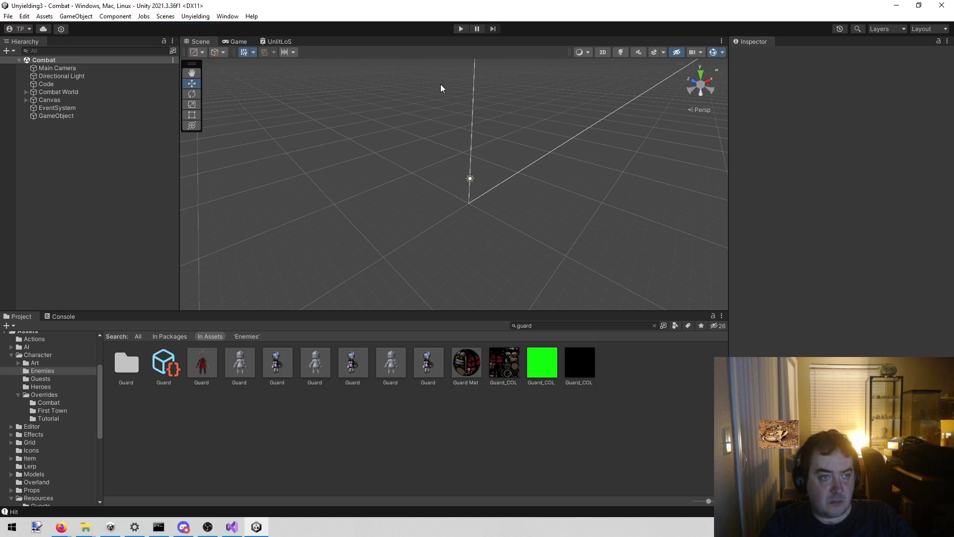
left_click(457, 29)
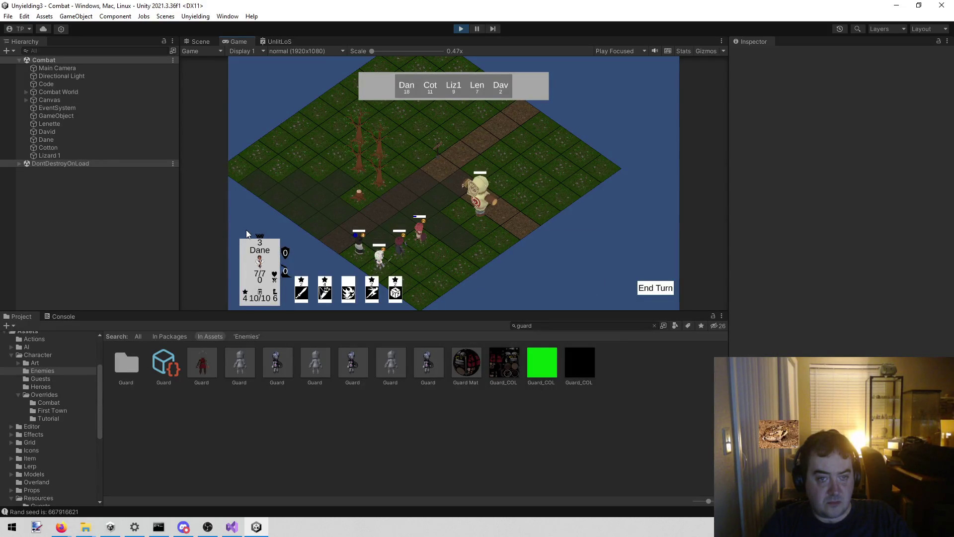
left_click(486, 222)
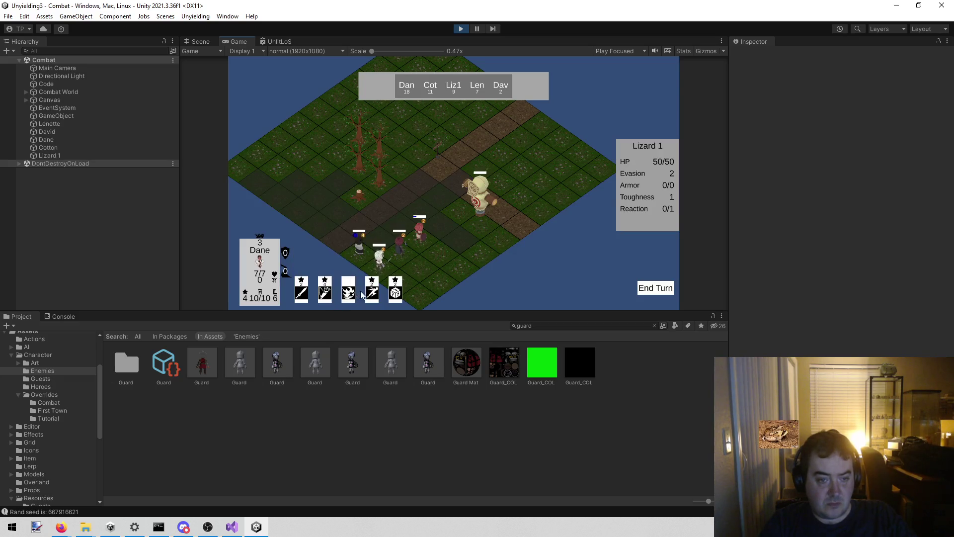
mouse_move(298, 296)
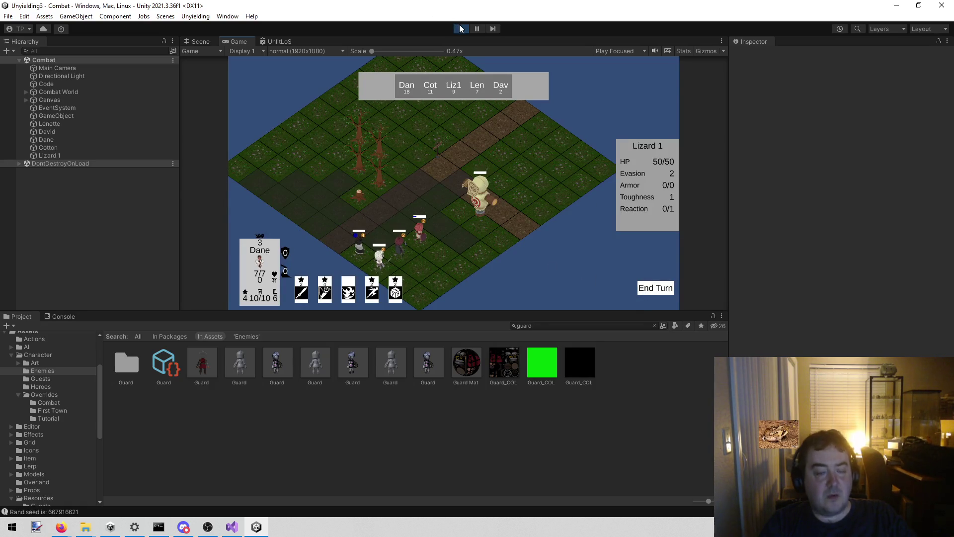
Restart the playtest, end the turn, and dismiss the Pick Target popup
left_click(460, 28)
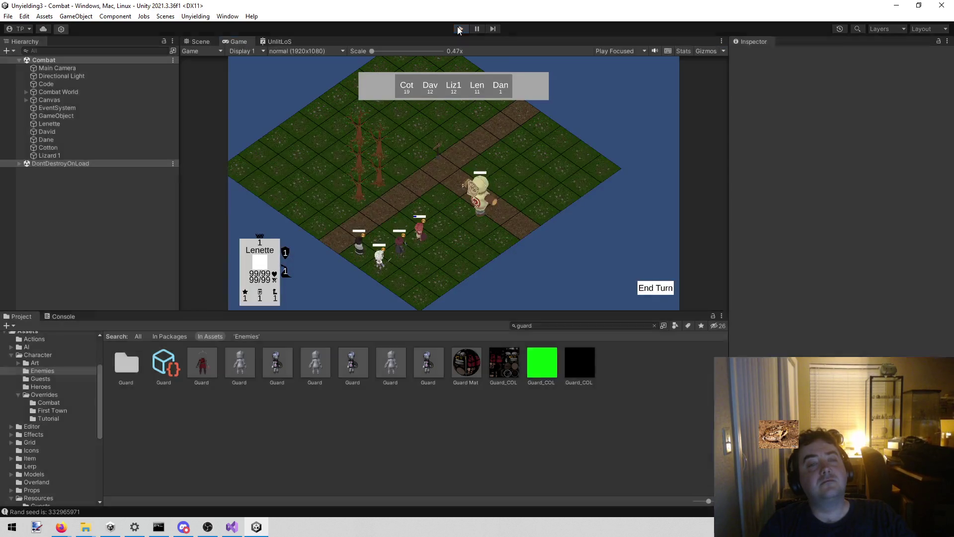
left_click(460, 29)
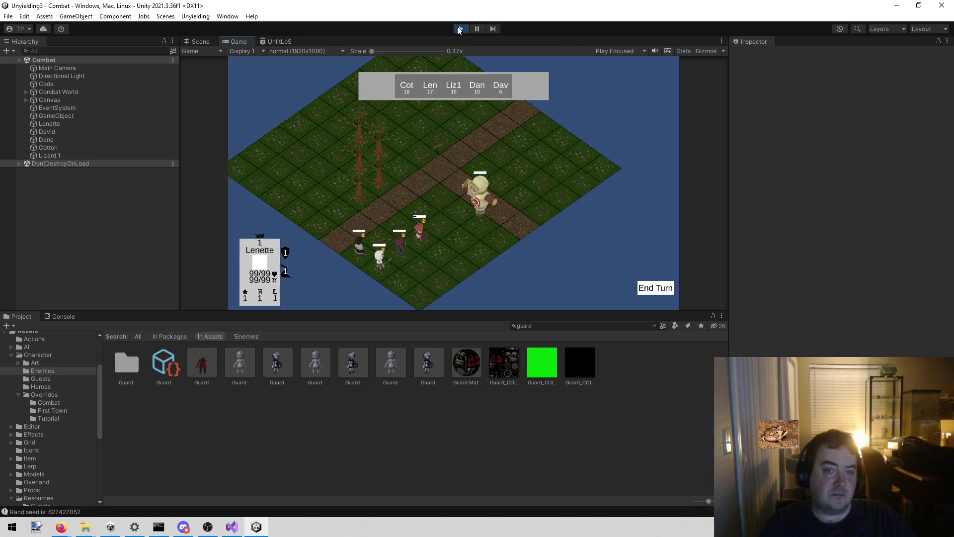
left_click(459, 28)
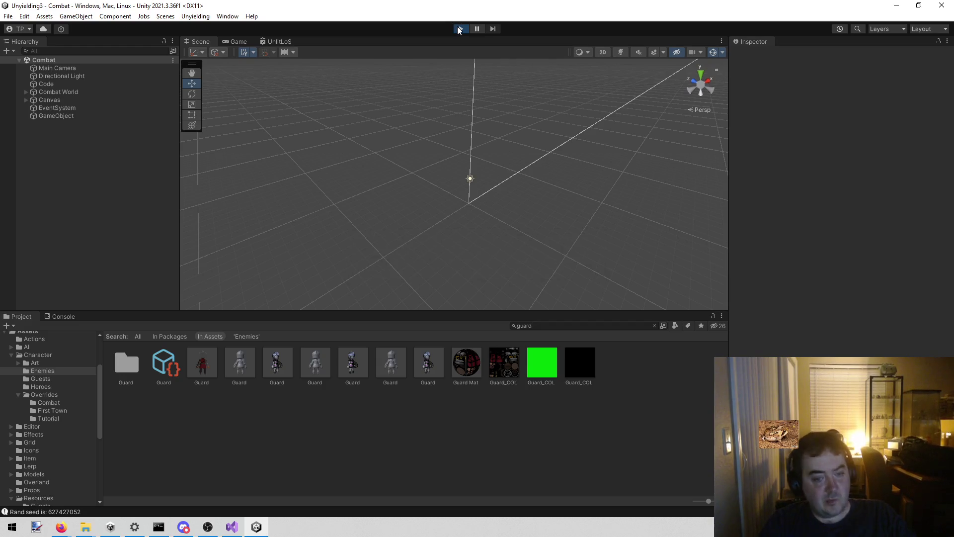
left_click(459, 29)
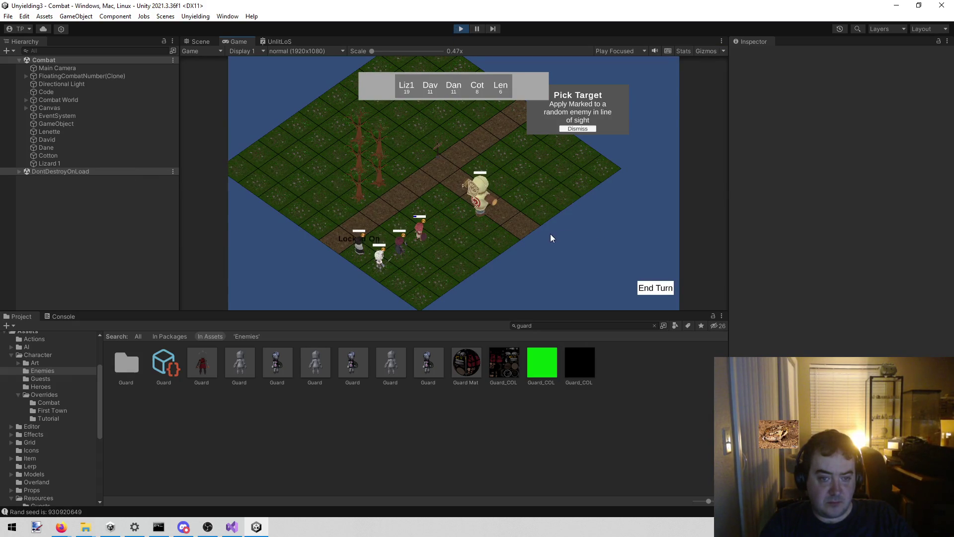
left_click(654, 293)
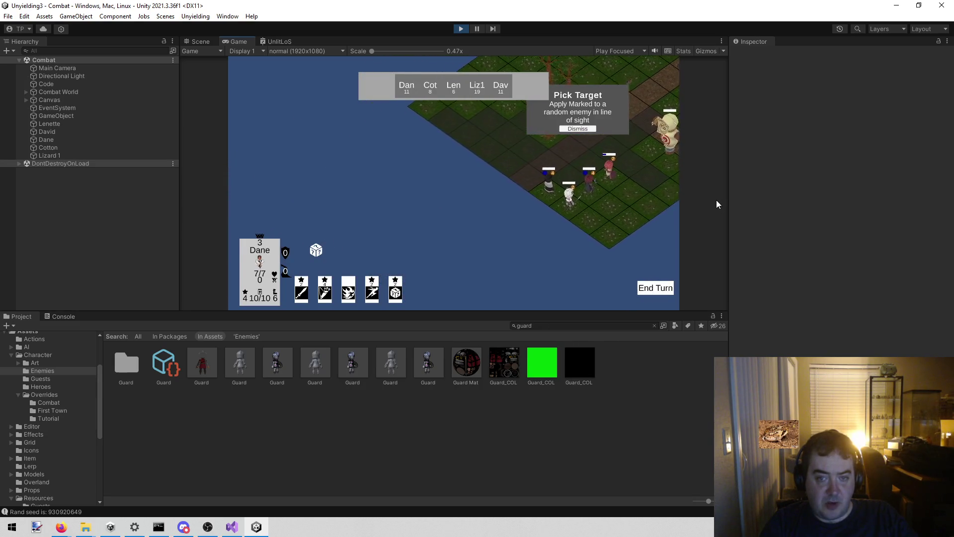
left_click(583, 128)
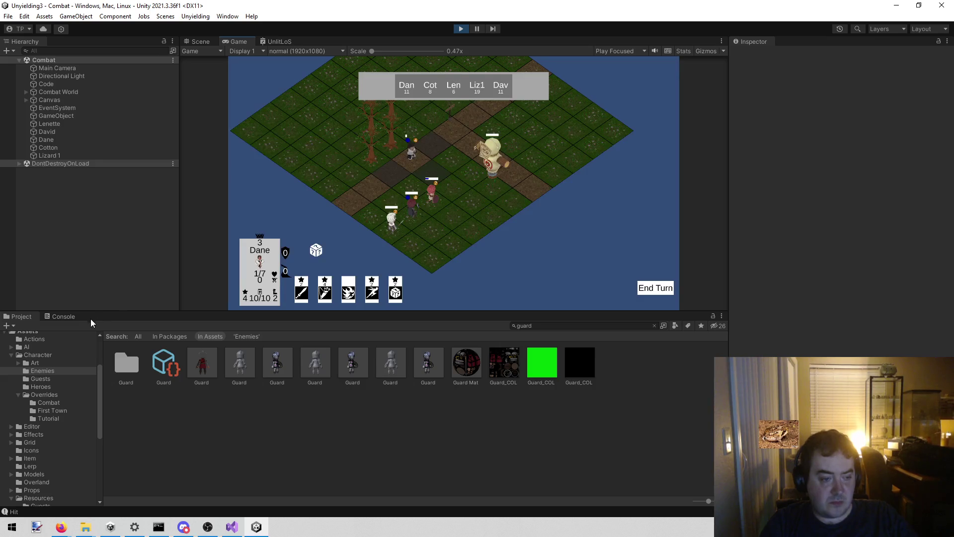
left_click(70, 316)
Select the logged seed 930920649 in the Console and stop the playtest
left_click(70, 337)
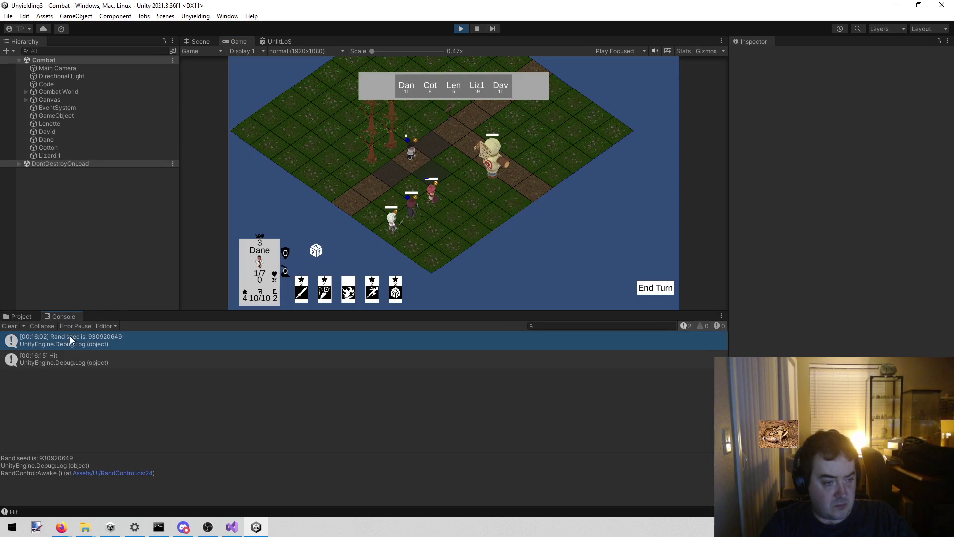
double_click(55, 459)
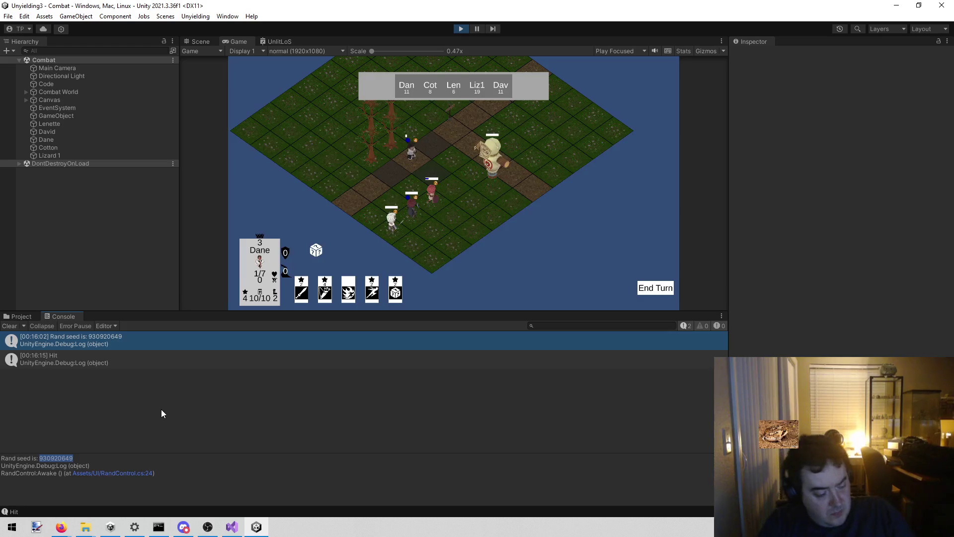
left_click(462, 29)
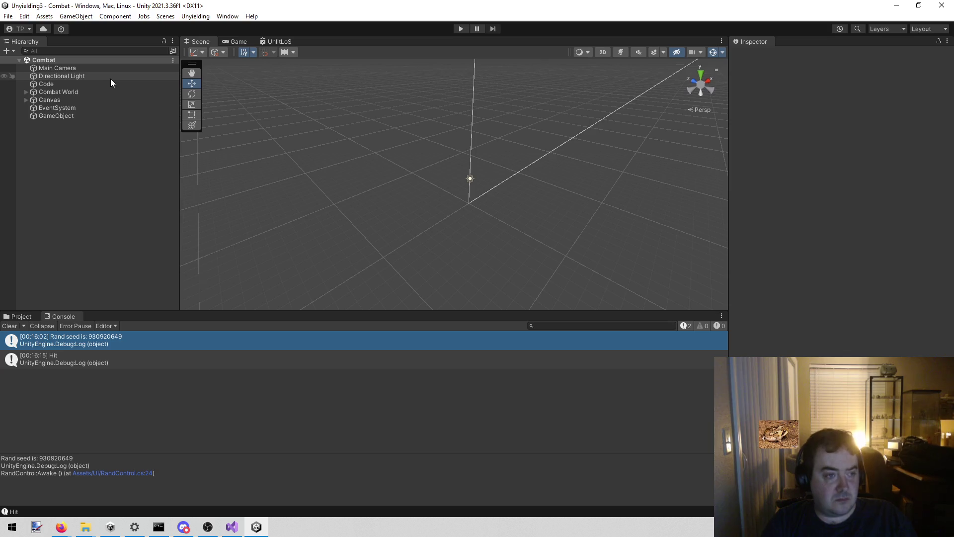
left_click(165, 16)
mouse_move(184, 20)
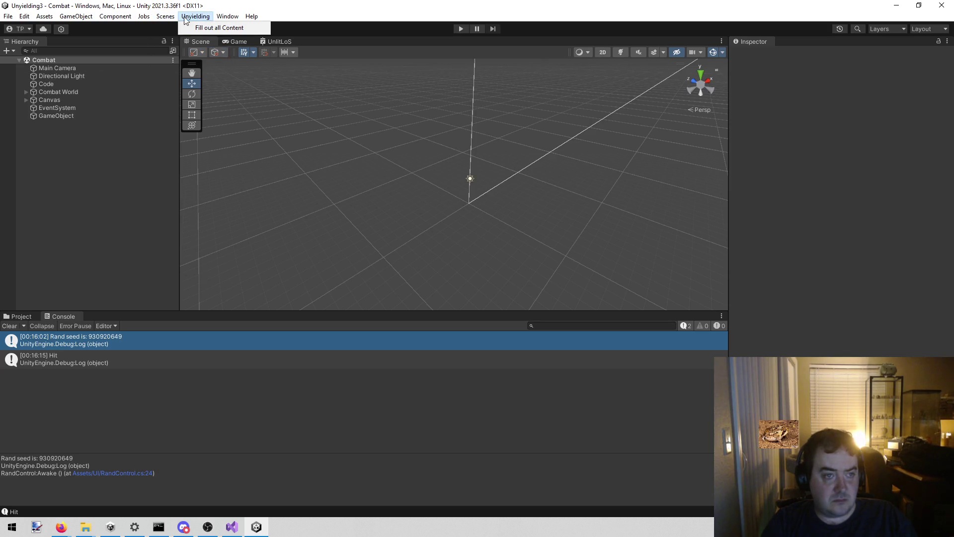
Paste 930920649 into Code's Rand Control seed, enable Override Rand, and save the scene
left_click(106, 84)
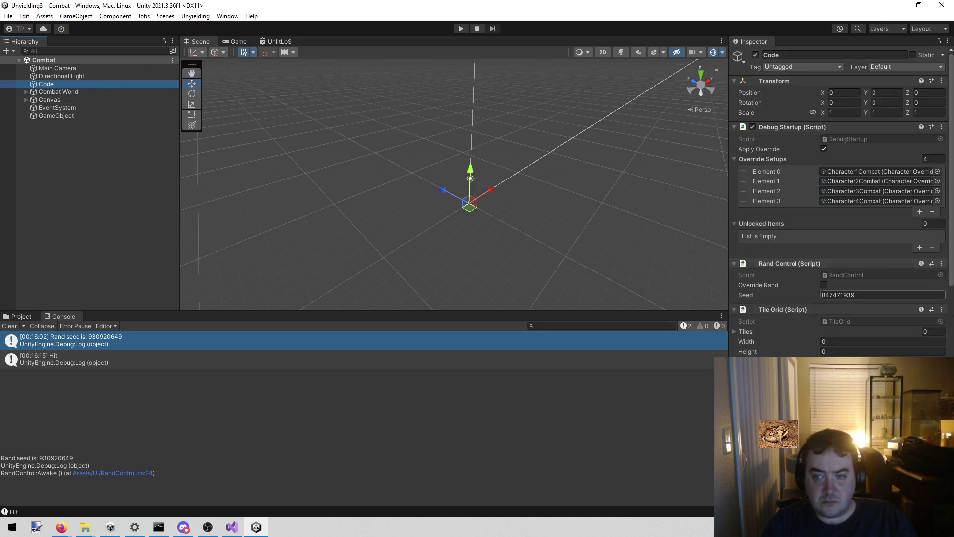
left_click(866, 293)
type("930920649")
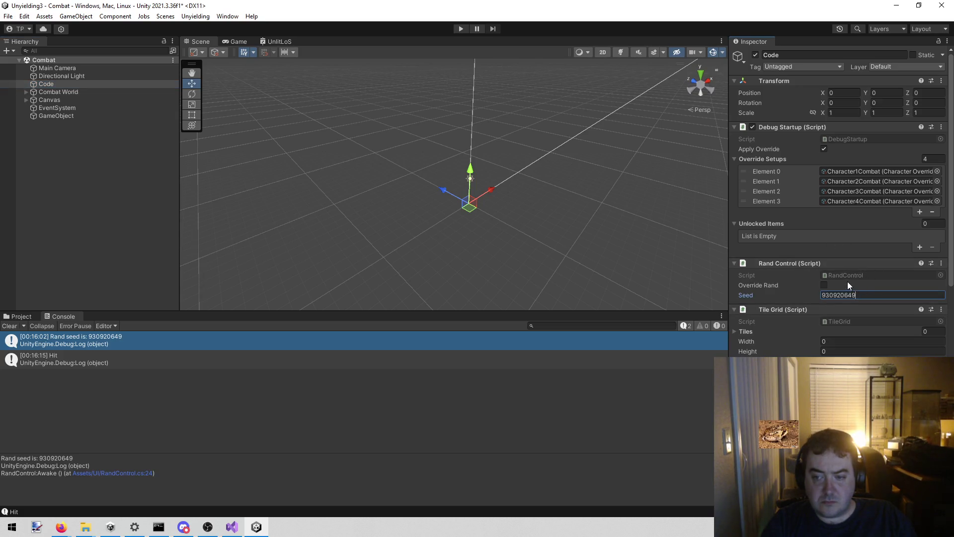
left_click(824, 285)
key("ctrl+s")
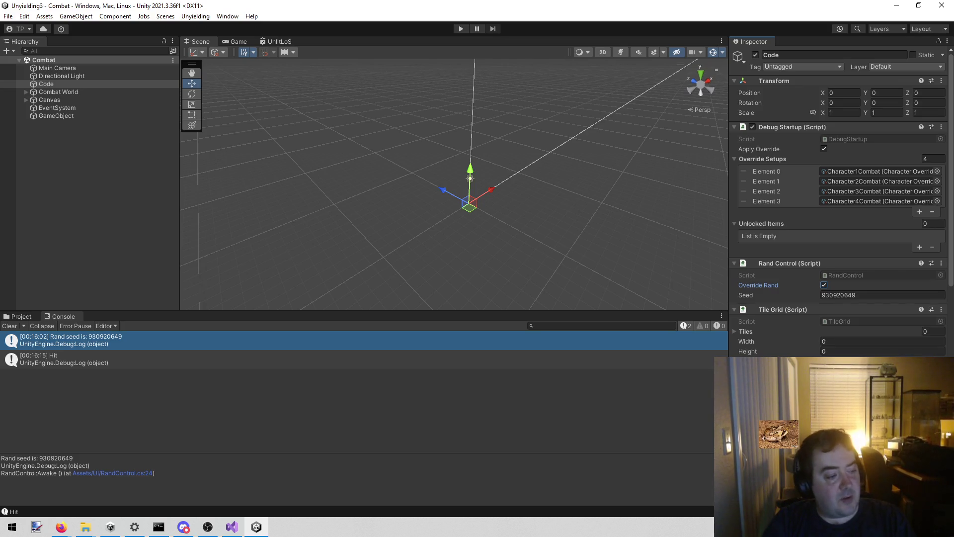
key("alt+Tab")
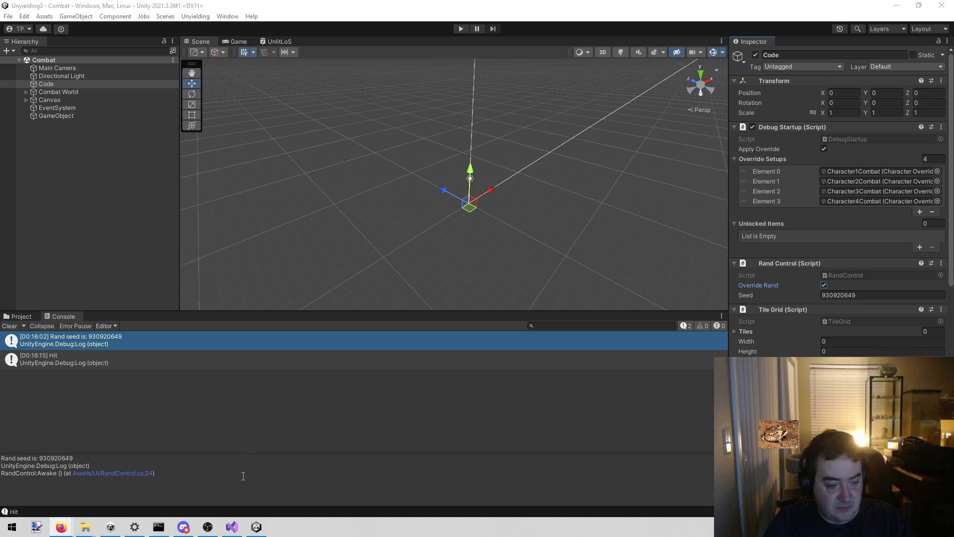
mouse_move(261, 530)
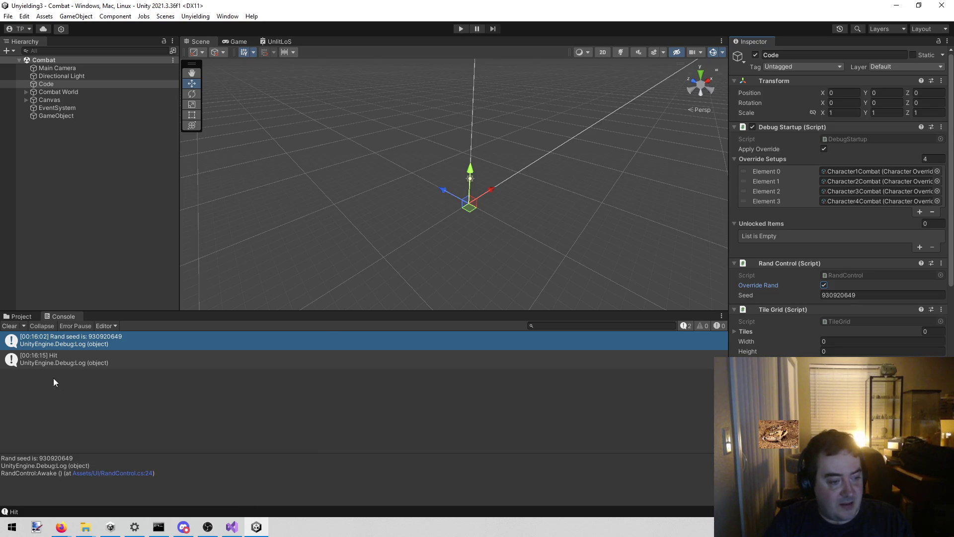
Clear the Console log, then return to SelectionManager.cs in Visual Studio
left_click(10, 326)
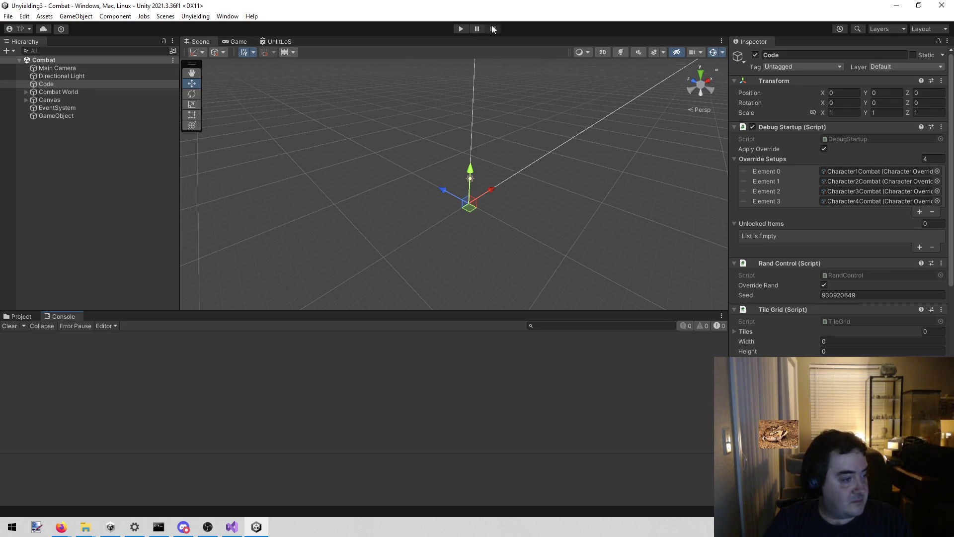
key("alt+Tab")
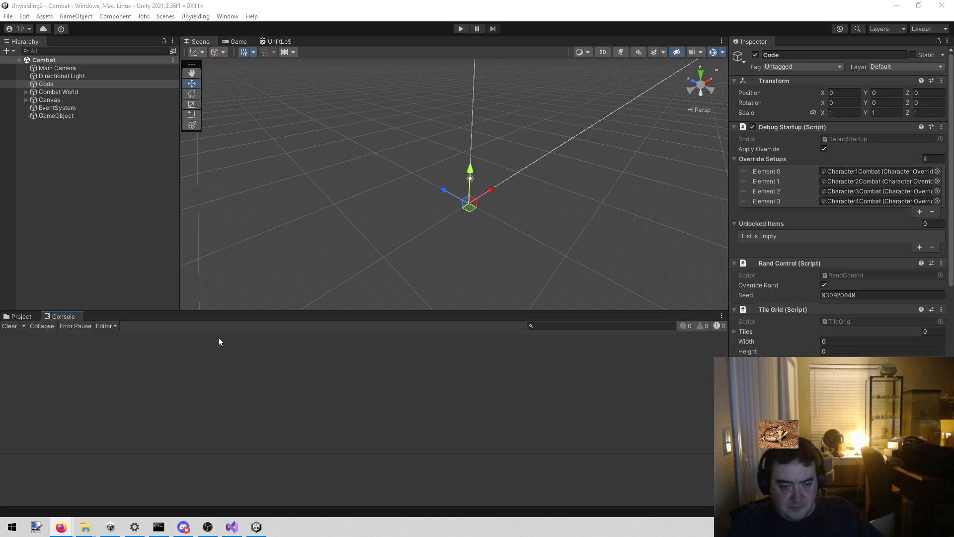
left_click(232, 527)
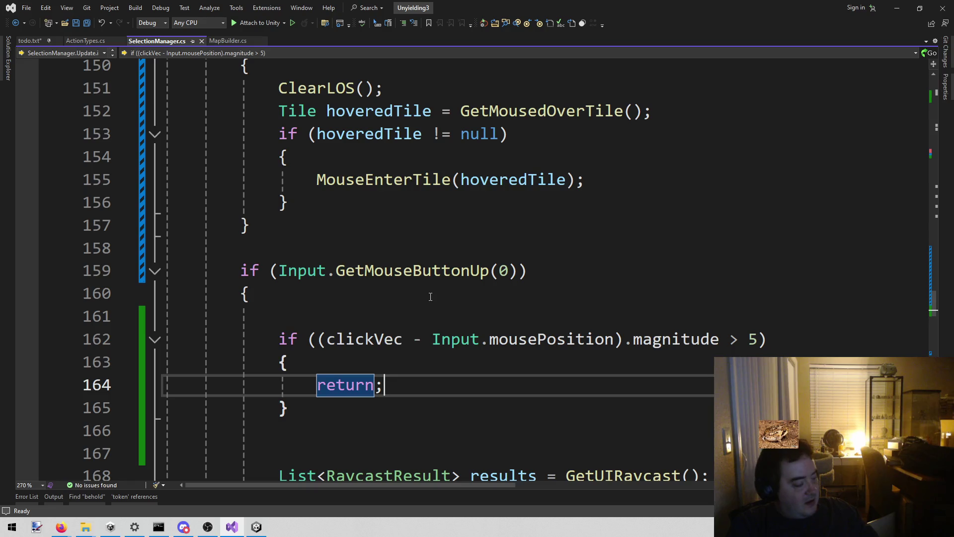
Put the cursor on blank line 161 at the start of the GetMouseButtonUp(0) block
key("Down")
key("Down")
key("Up")
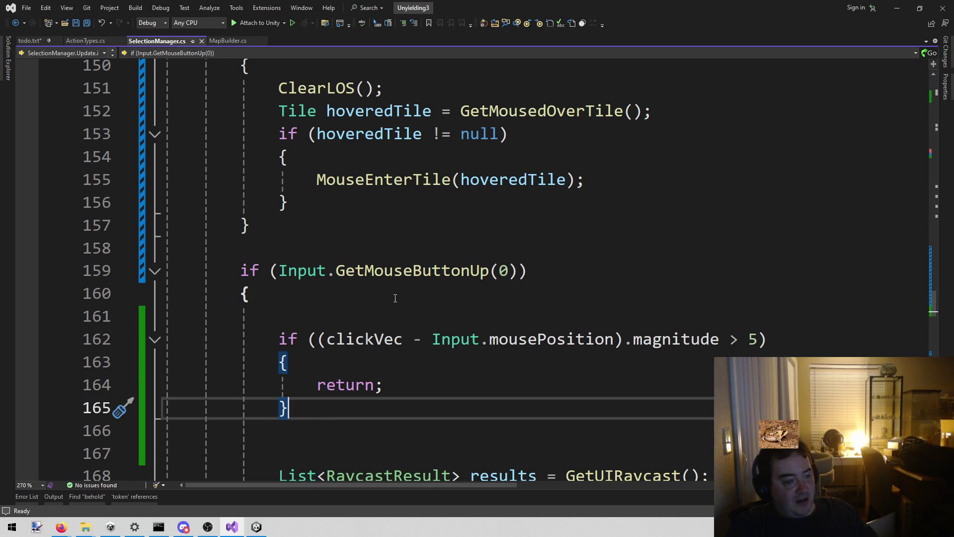
left_click(390, 301)
left_click(375, 316)
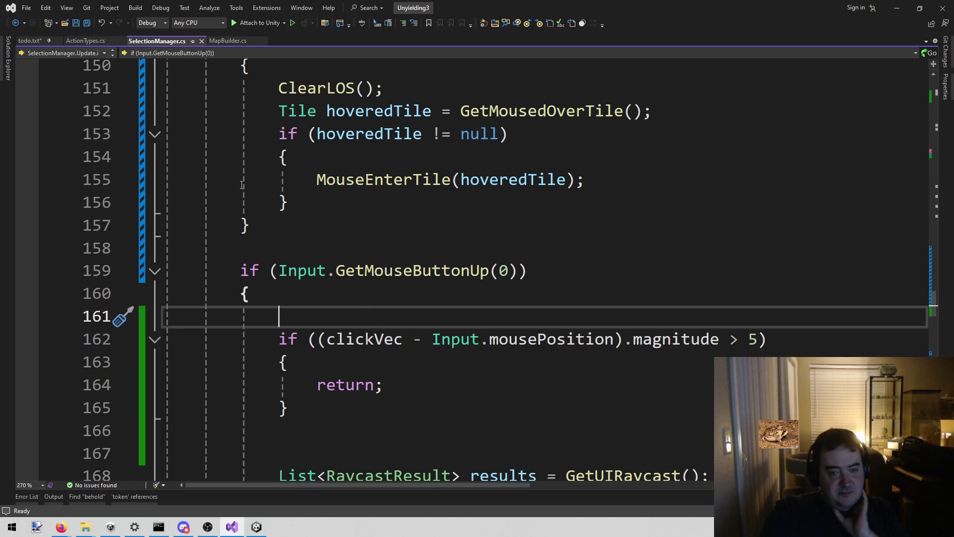
Check the Dismiss bug note in todo.txt, then scroll through SelectionManager.cs
left_click(27, 40)
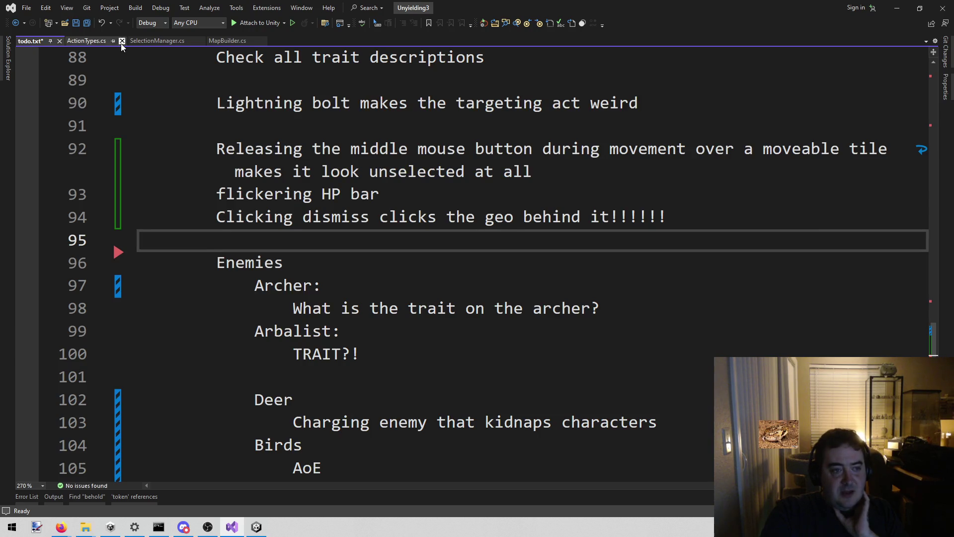
left_click(150, 42)
scroll(208, 131, "up", 10)
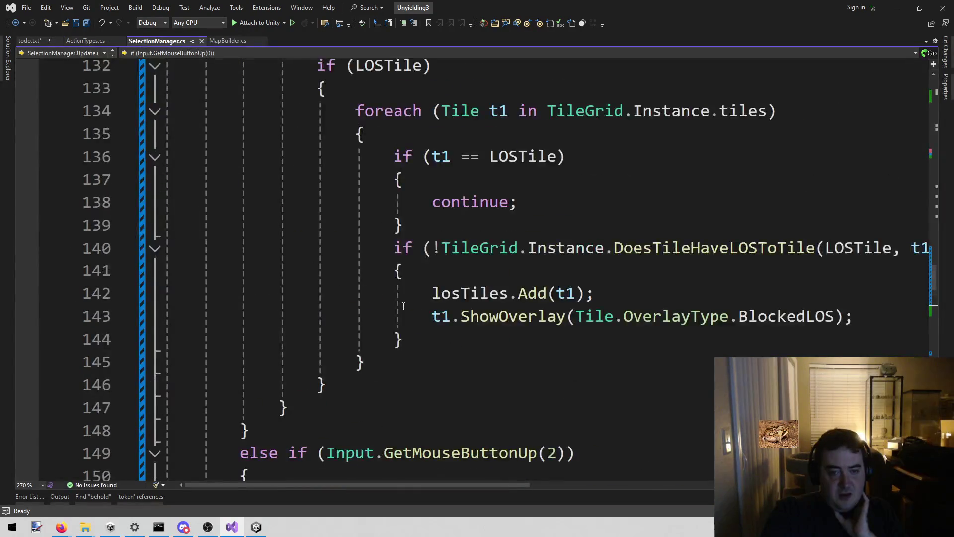
scroll(522, 254, "down", 2)
scroll(523, 254, "down", 5)
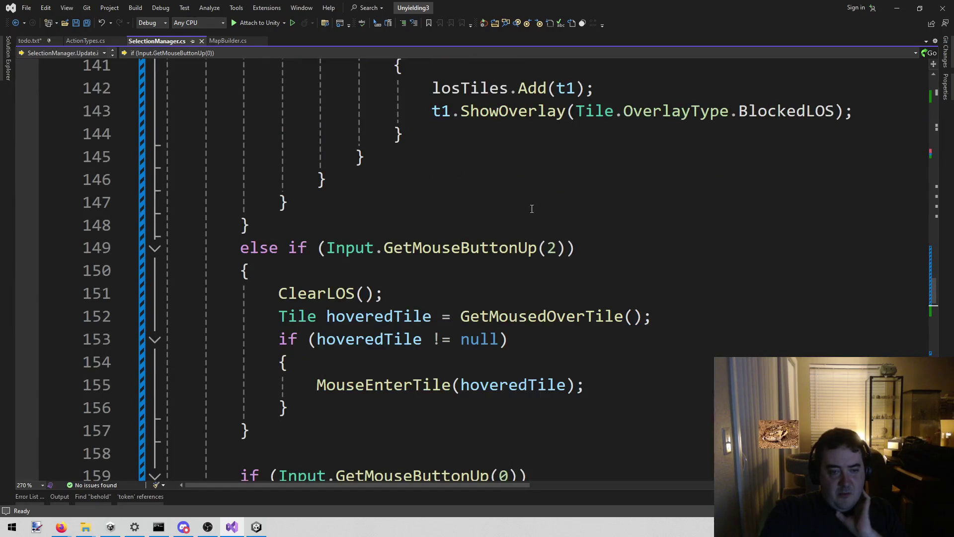
scroll(530, 206, "up", 5)
scroll(521, 200, "up", 5)
scroll(516, 204, "down", 15)
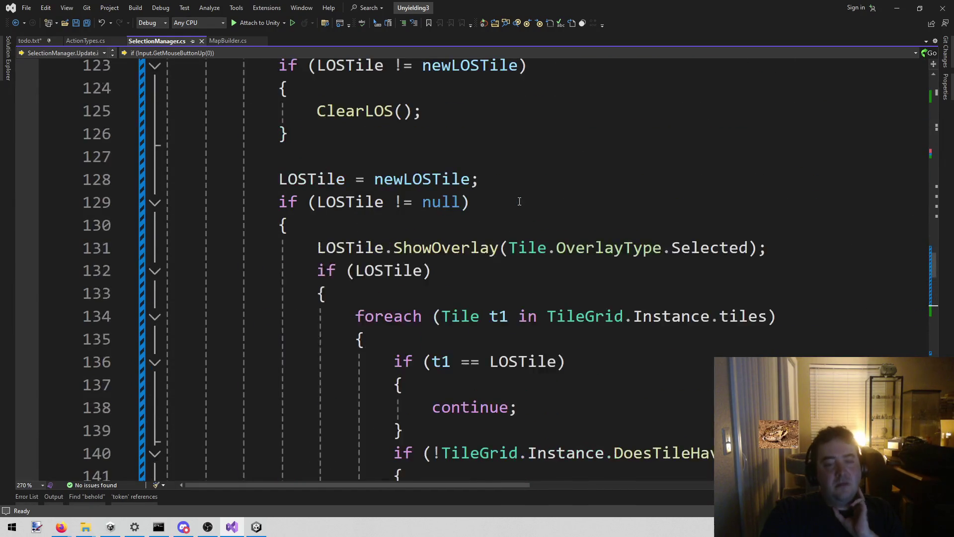
scroll(516, 205, "down", 8)
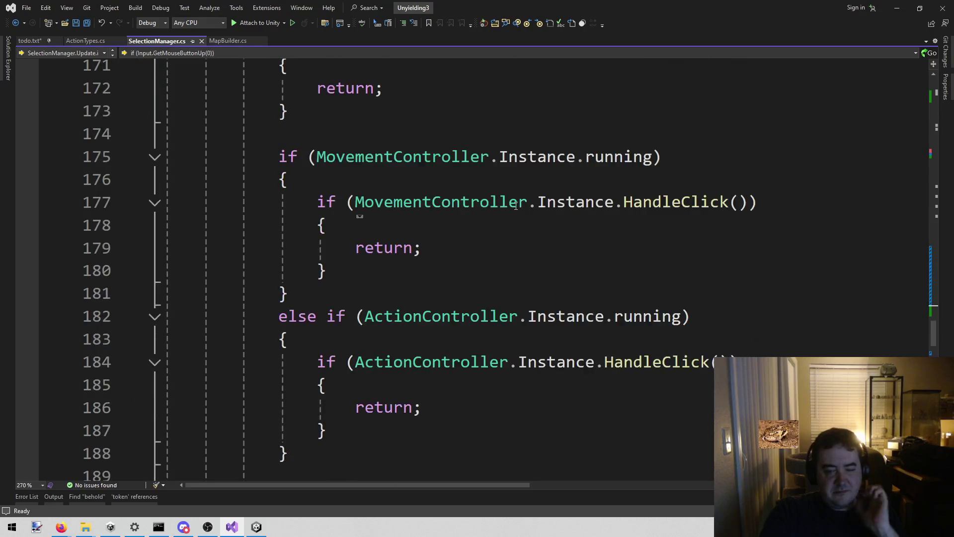
scroll(516, 206, "down", 3)
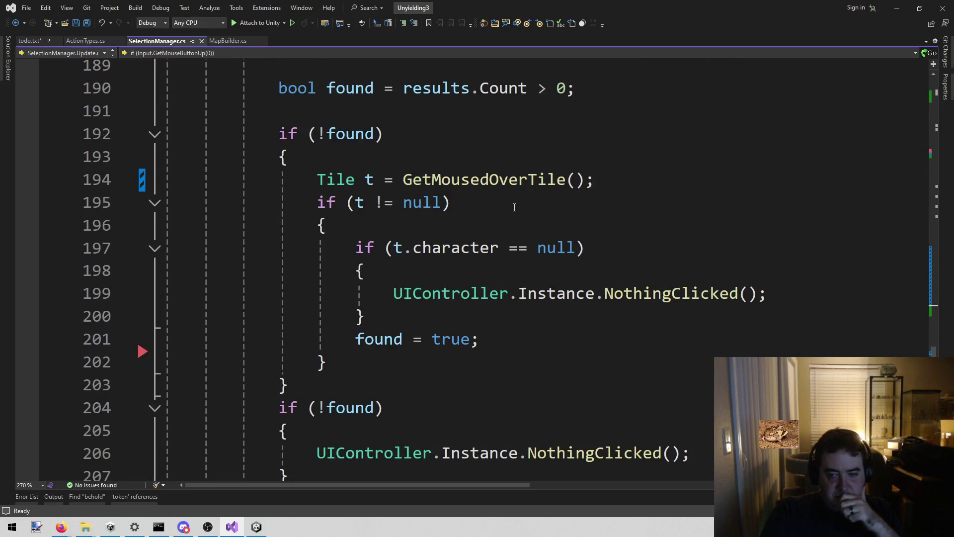
Review SelectionManager.Update around lines 199–202, including the UIController call
left_click(506, 365)
scroll(505, 368, "down", 4)
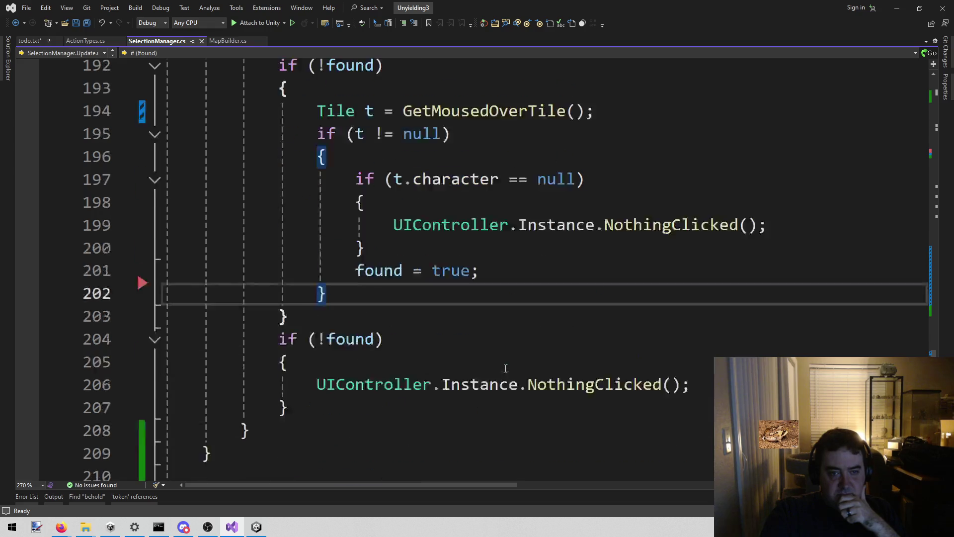
scroll(506, 368, "up", 2)
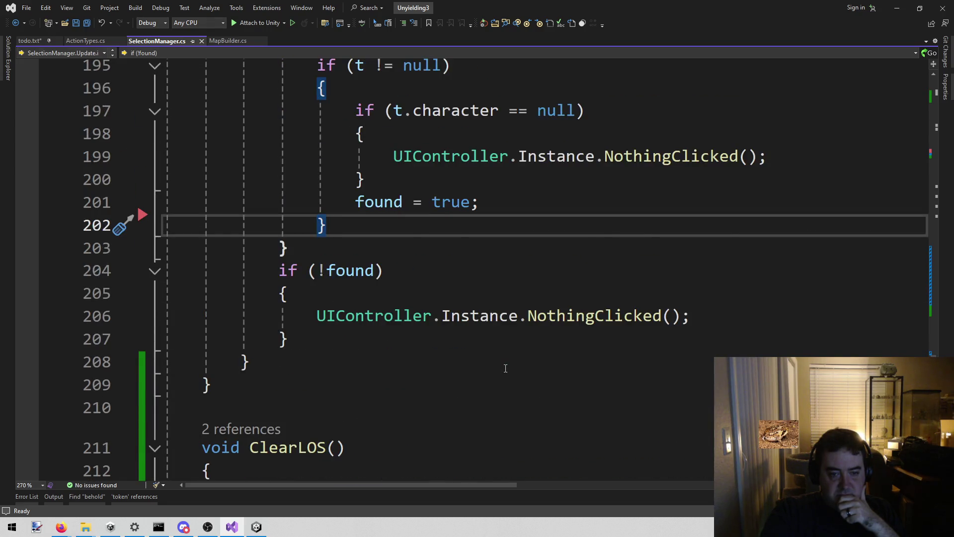
scroll(505, 368, "up", 1)
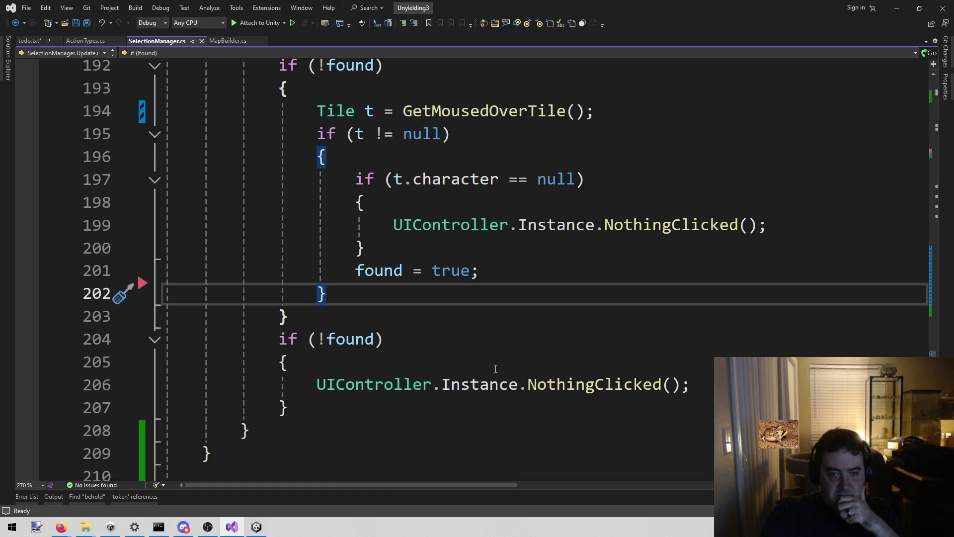
scroll(496, 369, "up", 1)
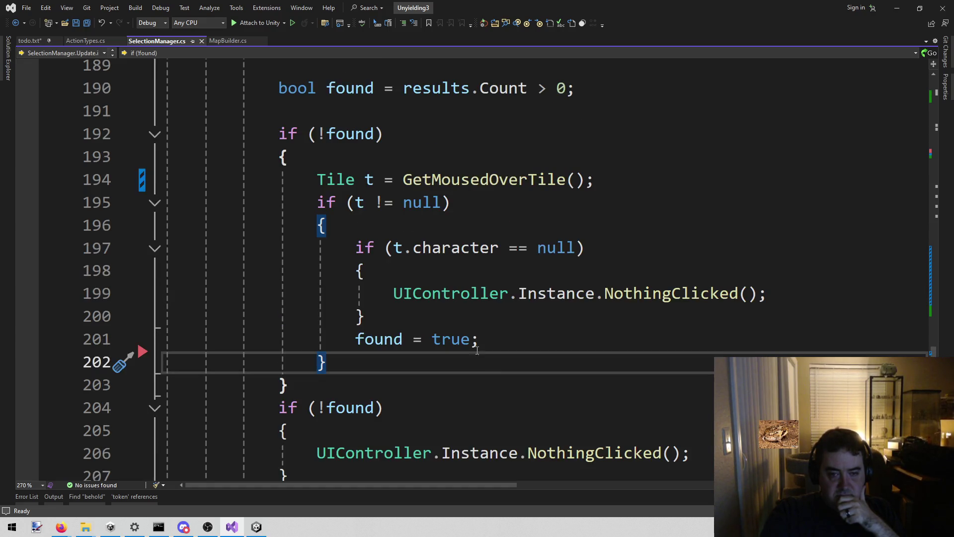
left_click(441, 294)
scroll(437, 303, "up", 3)
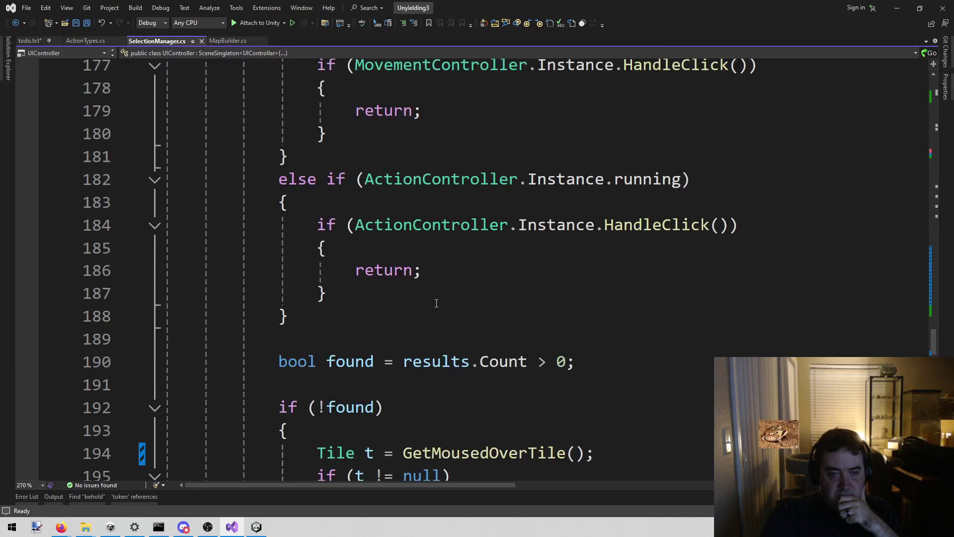
scroll(436, 304, "up", 5)
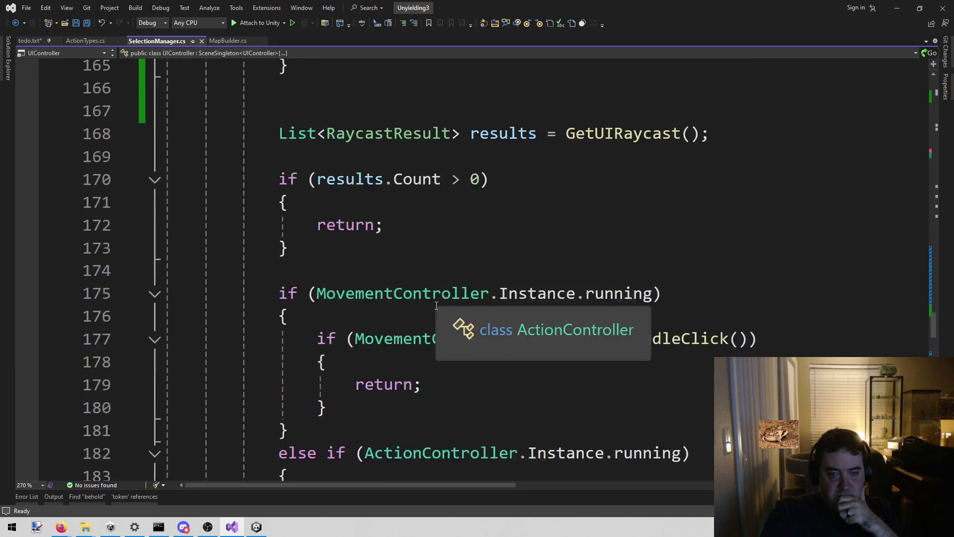
mouse_move(436, 306)
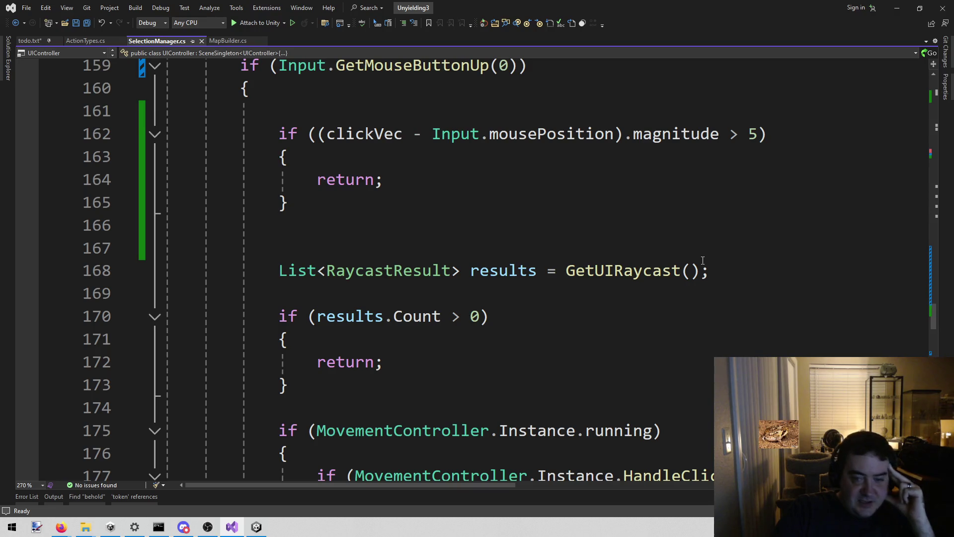
Inspect the GetUIRaycast early-return check on lines 166–173
left_click(624, 224)
scroll(621, 226, "up", 1)
scroll(621, 229, "down", 2)
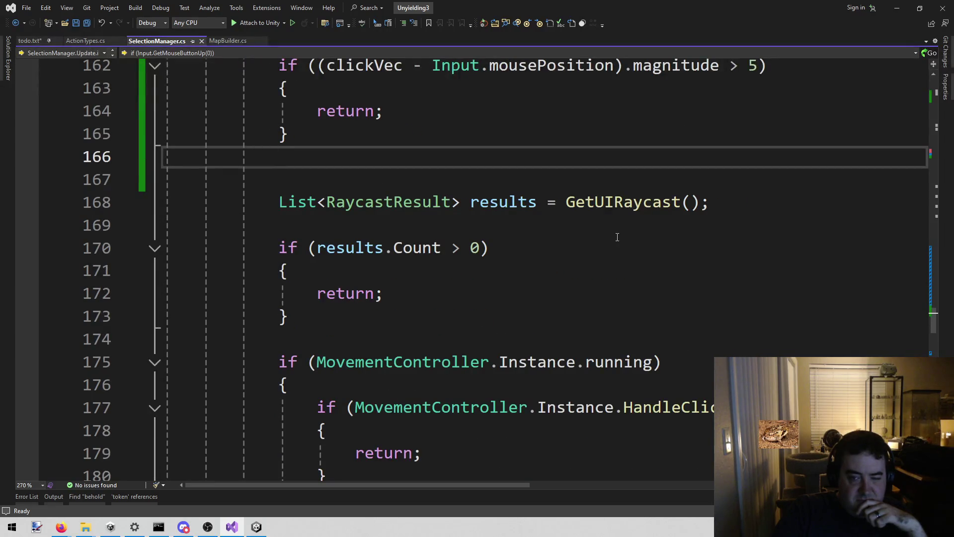
left_click(646, 202)
scroll(613, 223, "down", 1)
left_click(370, 225)
left_click(332, 249)
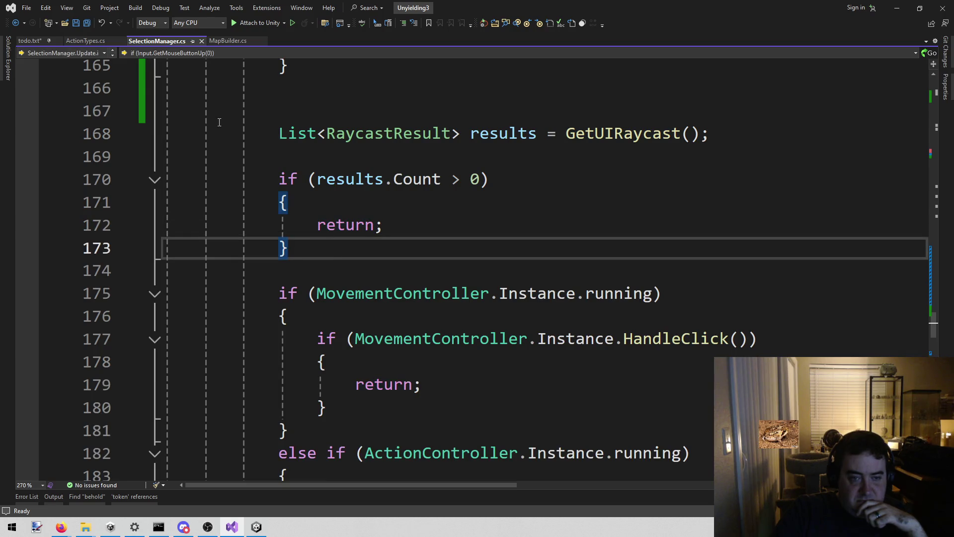
scroll(248, 147, "down", 1)
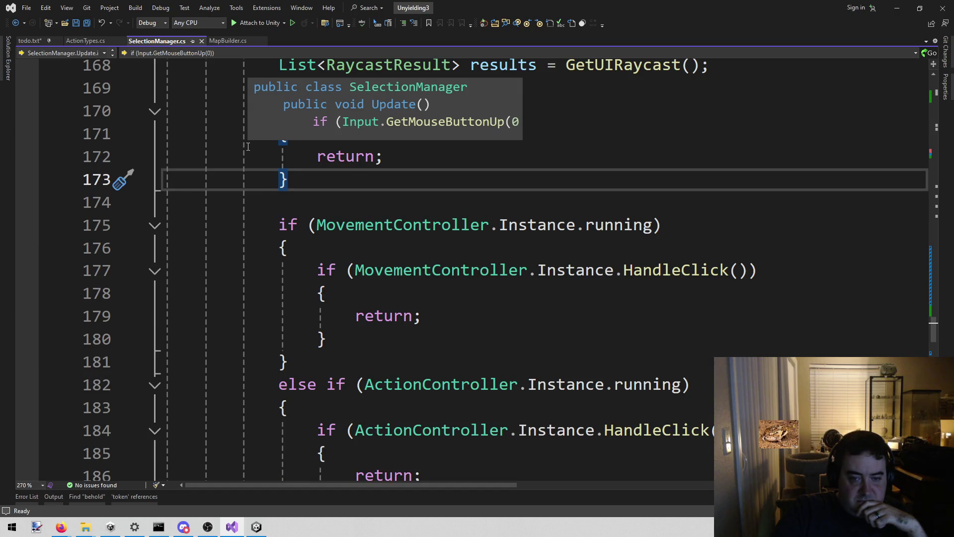
scroll(248, 147, "up", 2)
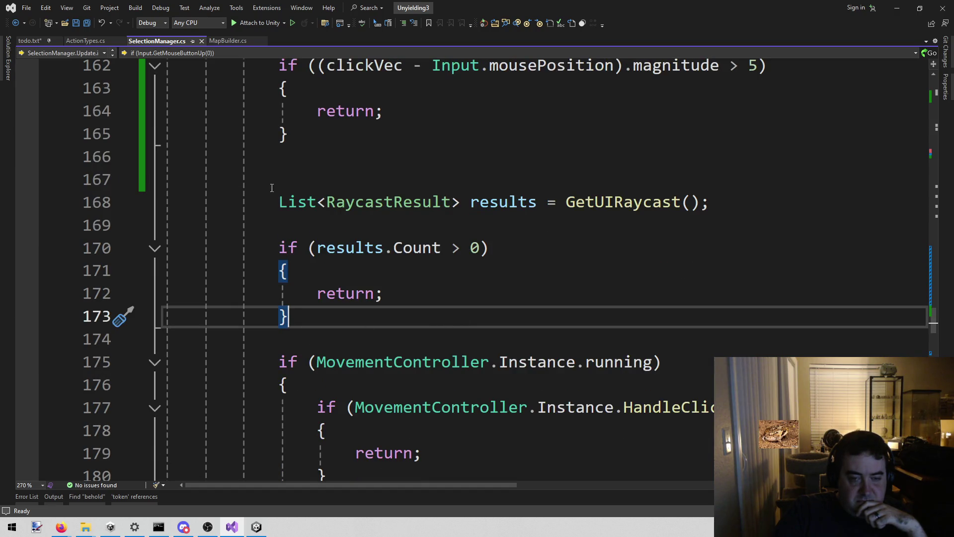
Highlight the UI raycast check on lines 168–173, then bring the Unity editor forward
mouse_move(278, 202)
left_mouse_down()
mouse_move(341, 334)
mouse_move(338, 323)
left_mouse_up()
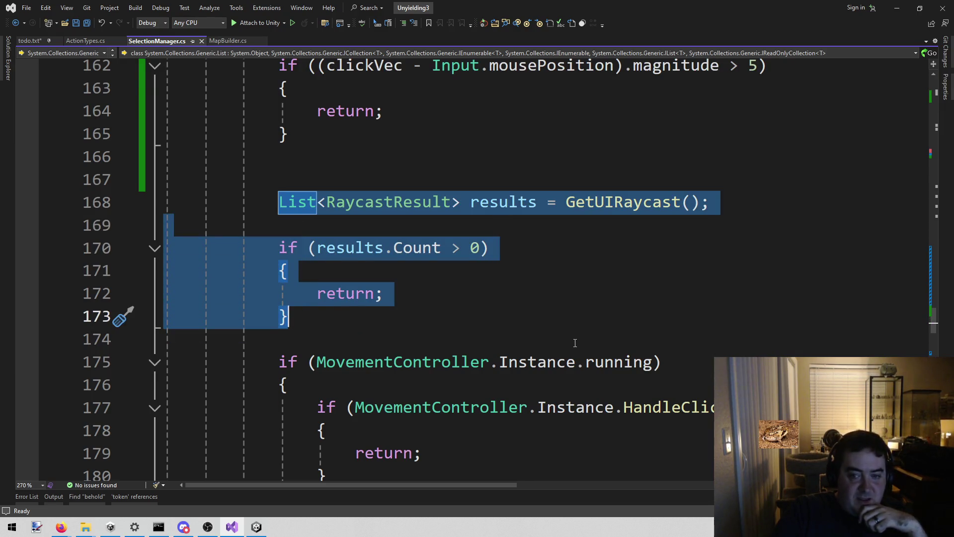
left_click(568, 326)
scroll(595, 234, "up", 3)
scroll(366, 242, "down", 3)
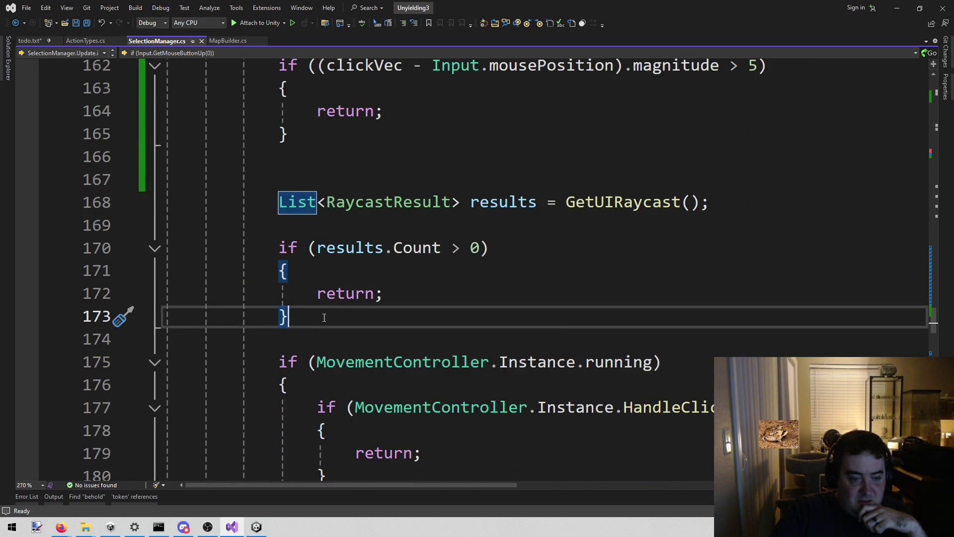
left_click(256, 527)
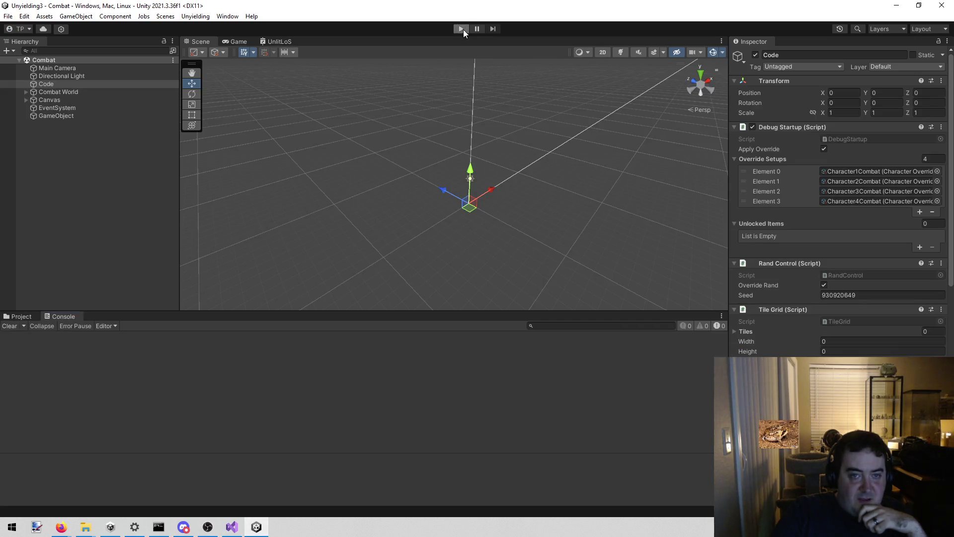
Play the Combat scene, pan the Game view across the map, then return to Visual Studio
left_click(463, 29)
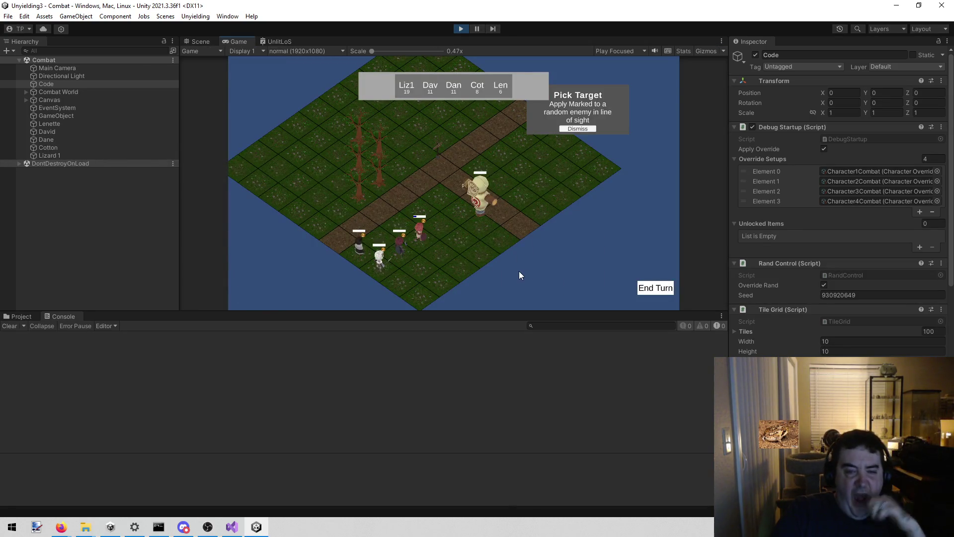
left_click_drag(532, 271, 679, 197)
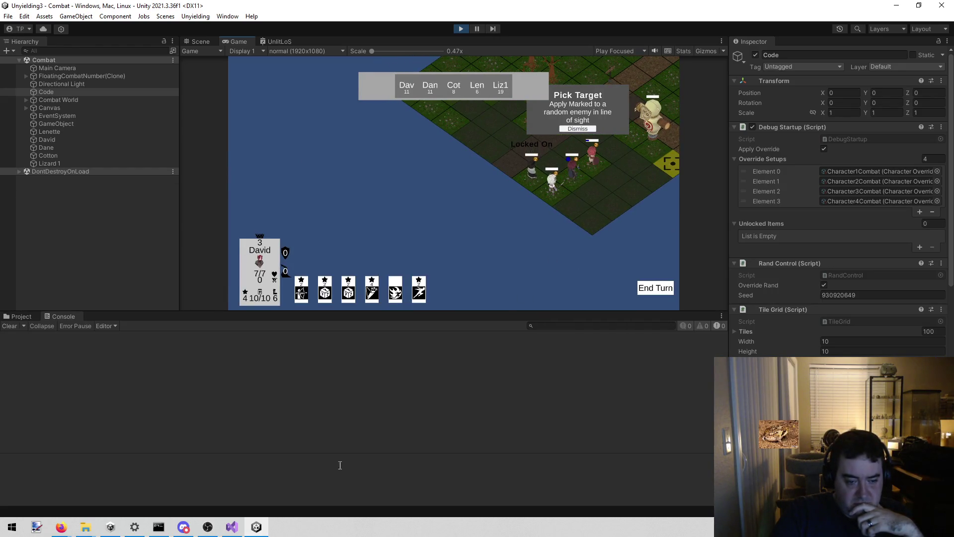
left_click(232, 527)
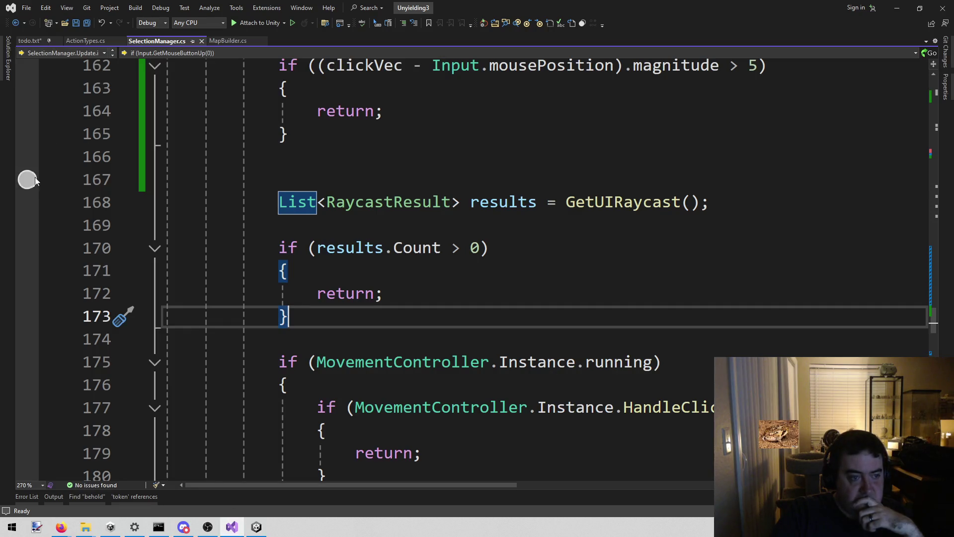
Break on line 168's GetUIRaycast call, attach to Unity, and click Dismiss in the game
left_click(27, 203)
left_click(251, 25)
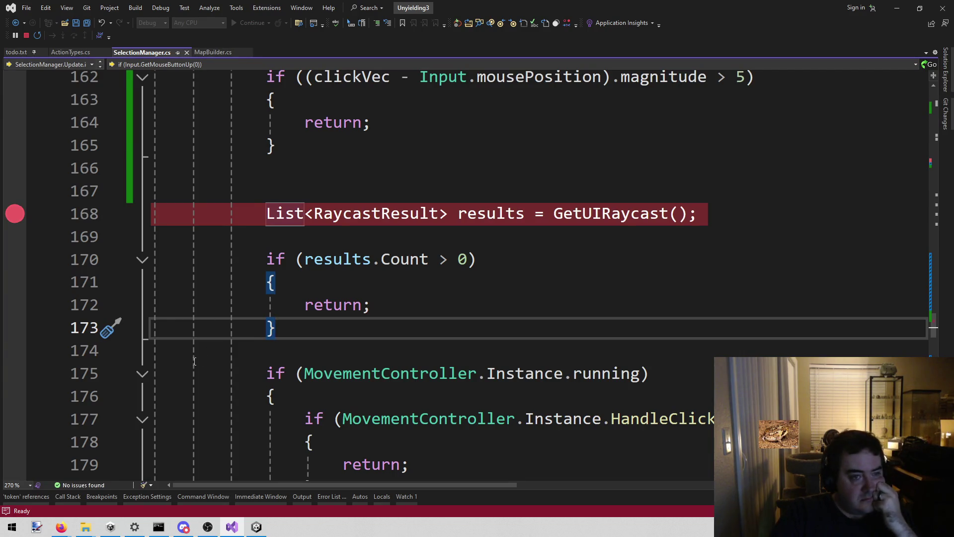
left_click(255, 530)
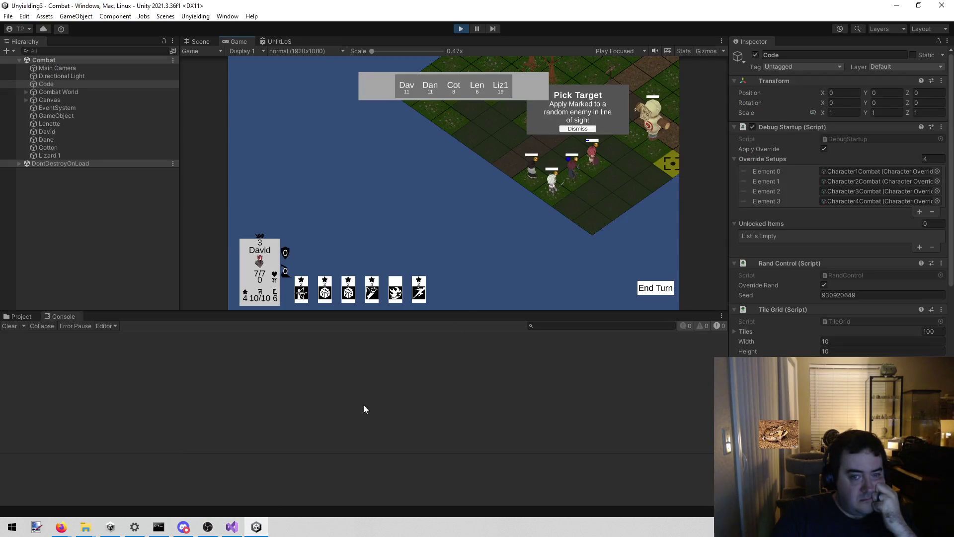
left_click(570, 130)
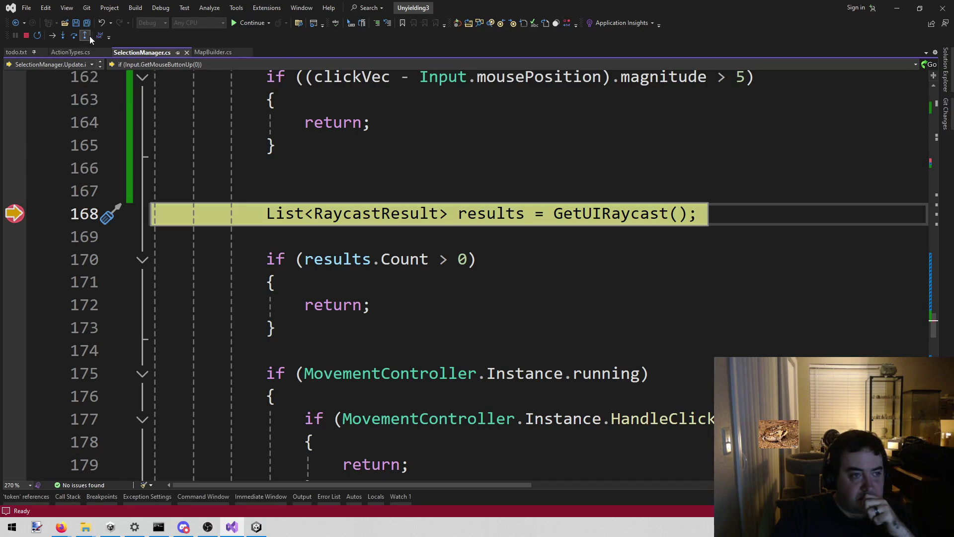
Step over twice to line 175, confirming results has Count = 0
left_click(74, 35)
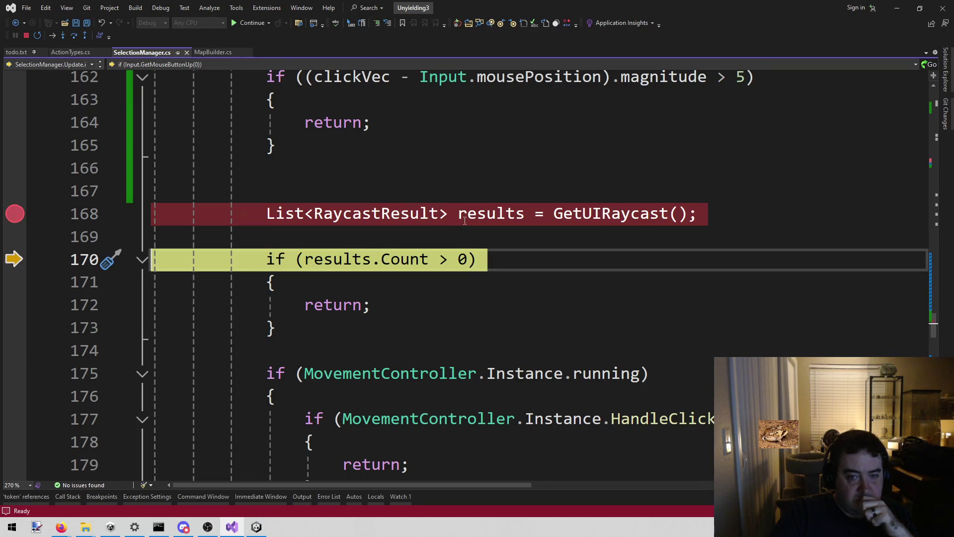
mouse_move(487, 215)
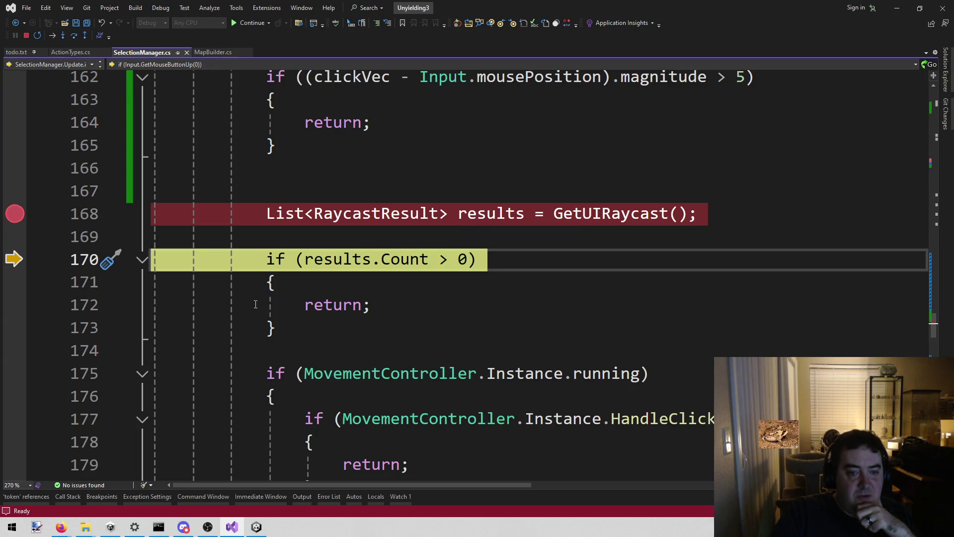
mouse_move(321, 277)
left_click(74, 35)
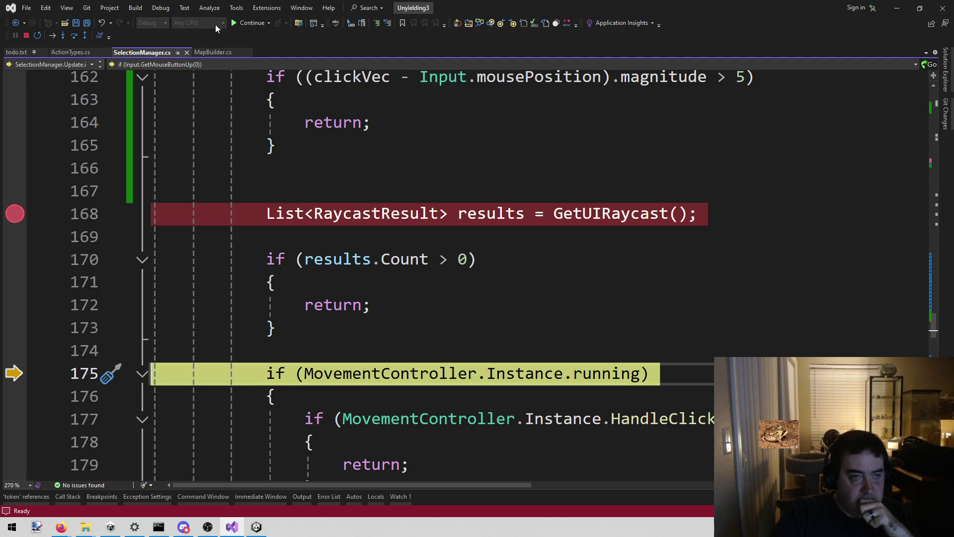
Resume the game, stop Play mode in Unity, and return to GetUIRaycast in Visual Studio
left_click(234, 25)
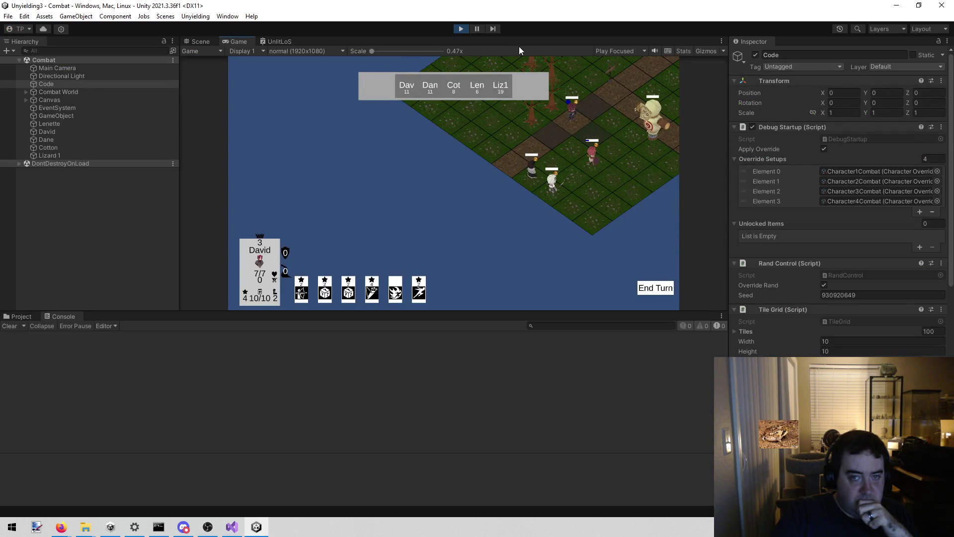
left_click(456, 29)
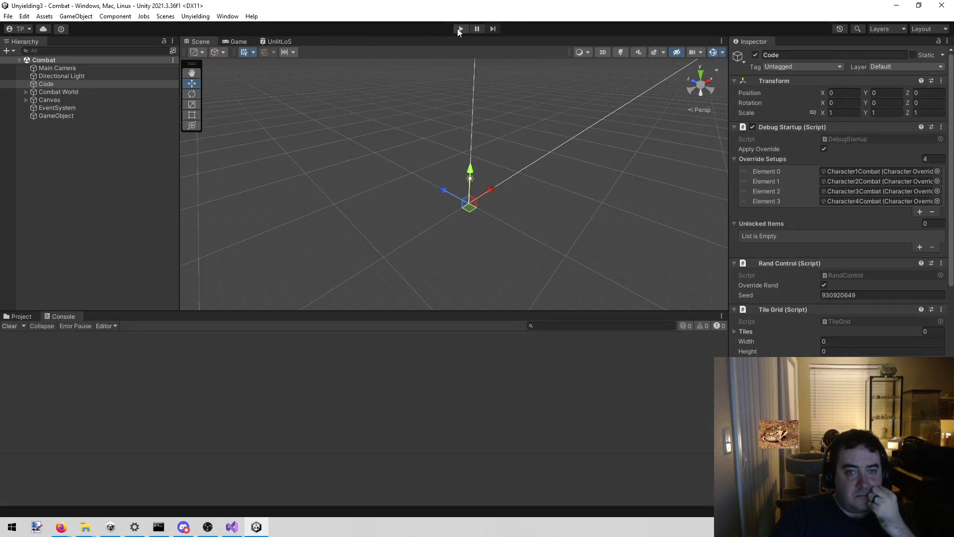
left_click(232, 527)
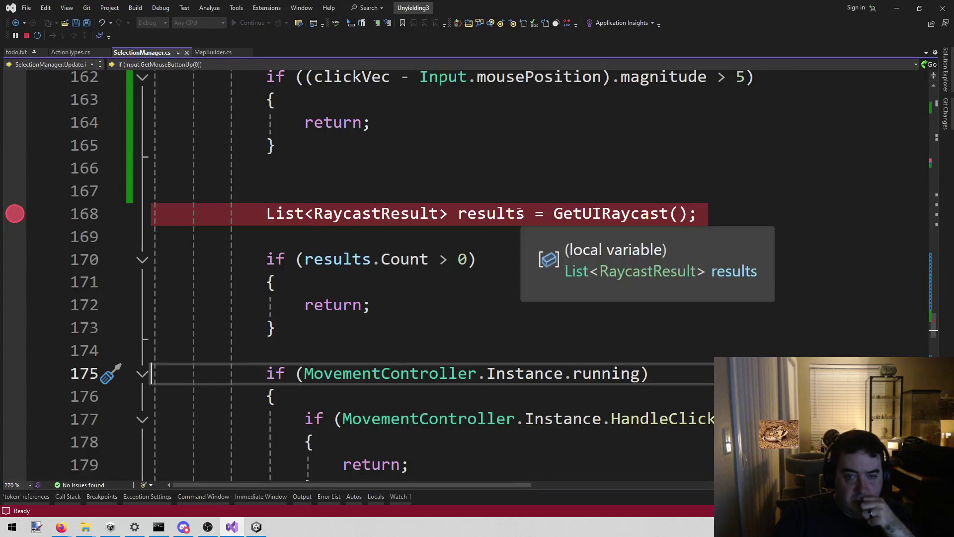
right_click(576, 209)
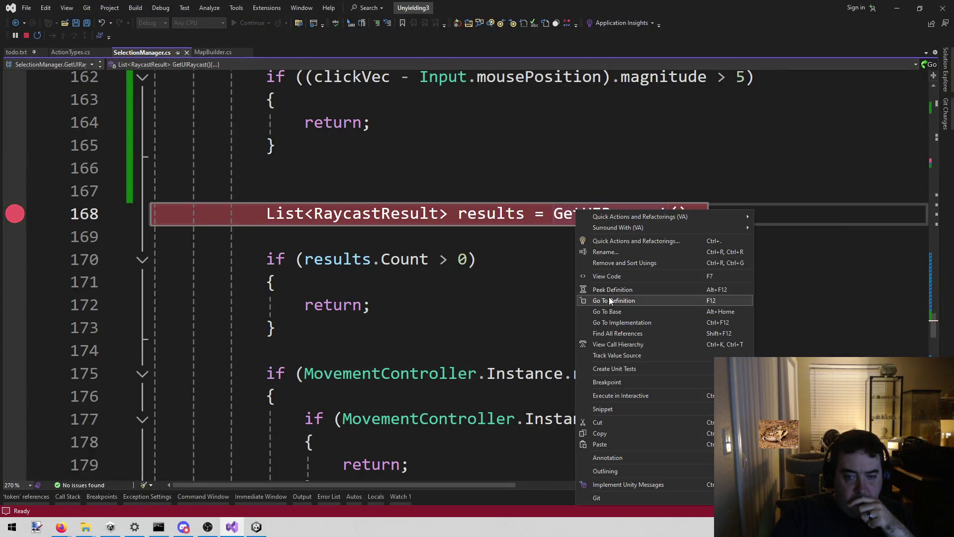
Go to GetUIRaycast's definition and examine its EventSystem.current.RaycastAll call on line 38
left_click(608, 297)
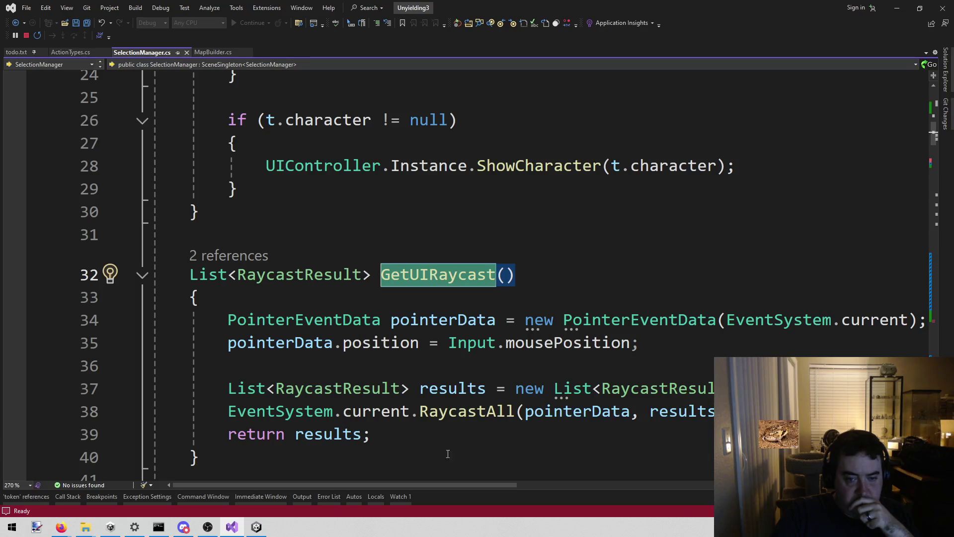
mouse_move(431, 484)
left_mouse_down()
mouse_move(489, 487)
mouse_move(451, 487)
left_mouse_up()
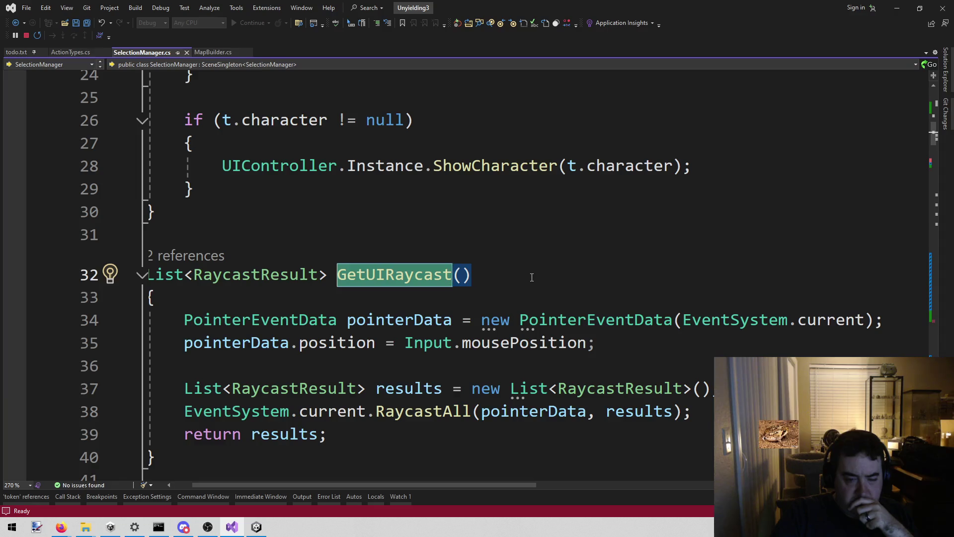
scroll(530, 279, "down", 1)
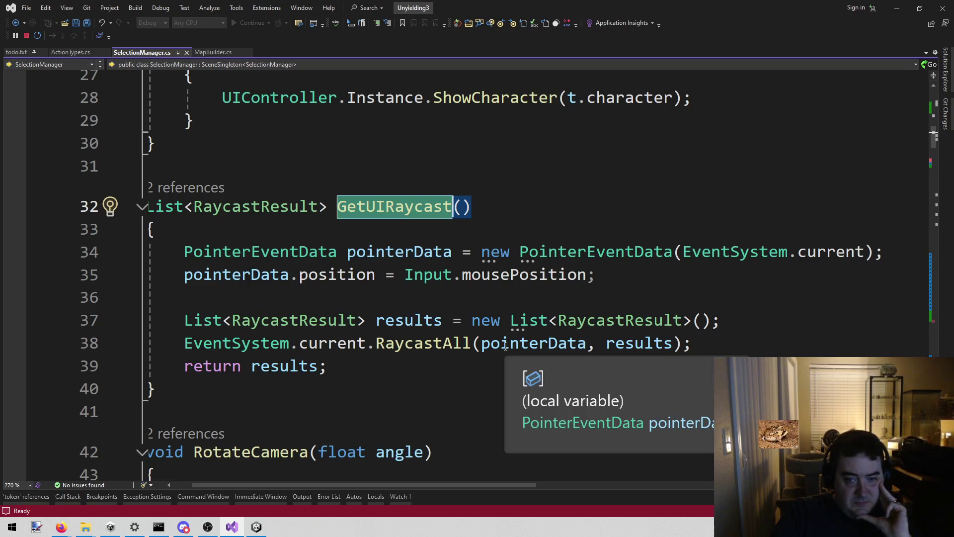
mouse_move(184, 343)
left_mouse_down()
mouse_move(531, 339)
mouse_move(735, 359)
mouse_move(737, 349)
left_mouse_up()
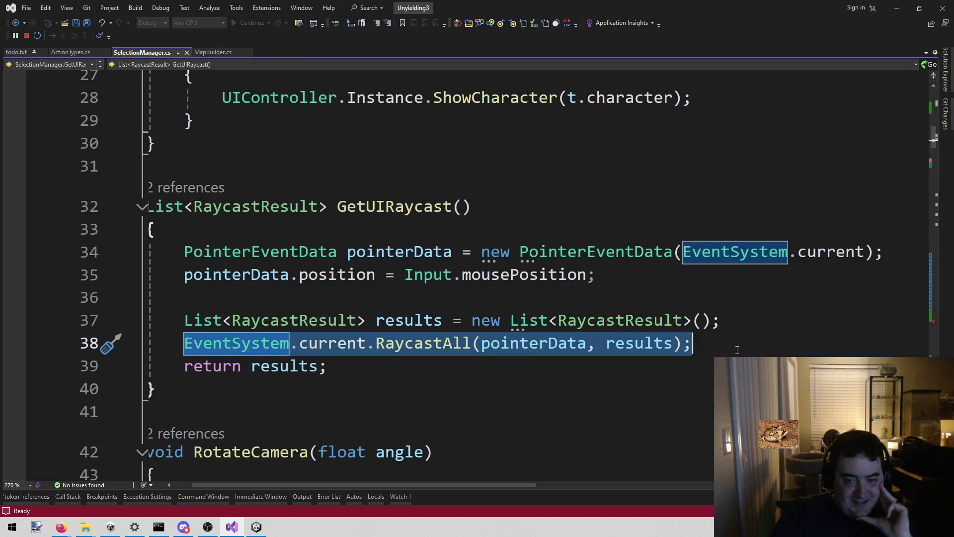
left_click(733, 351)
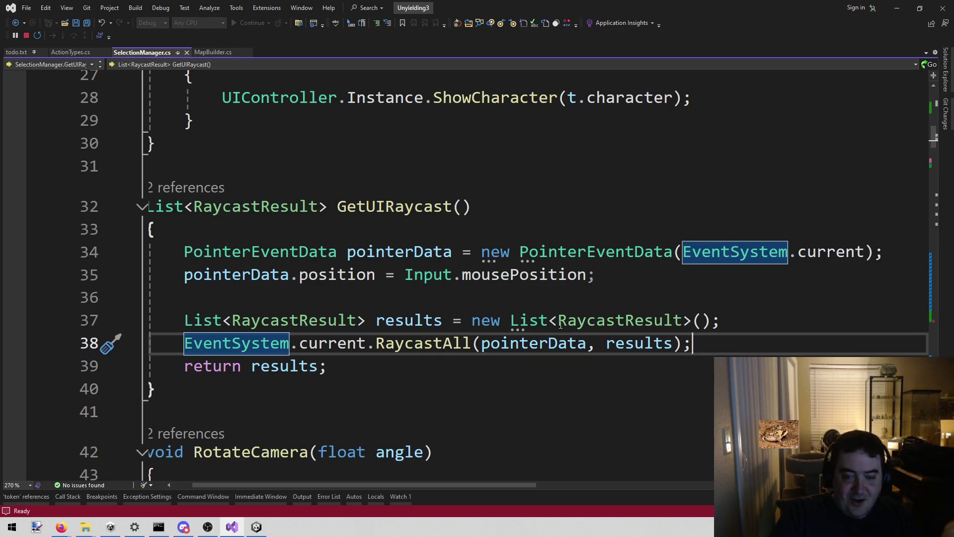
mouse_move(552, 329)
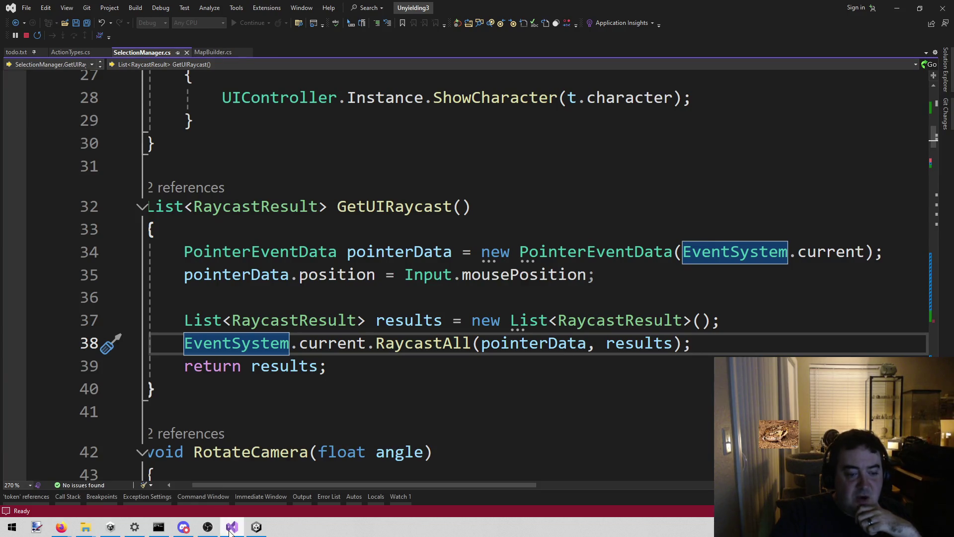
mouse_move(231, 531)
mouse_move(260, 528)
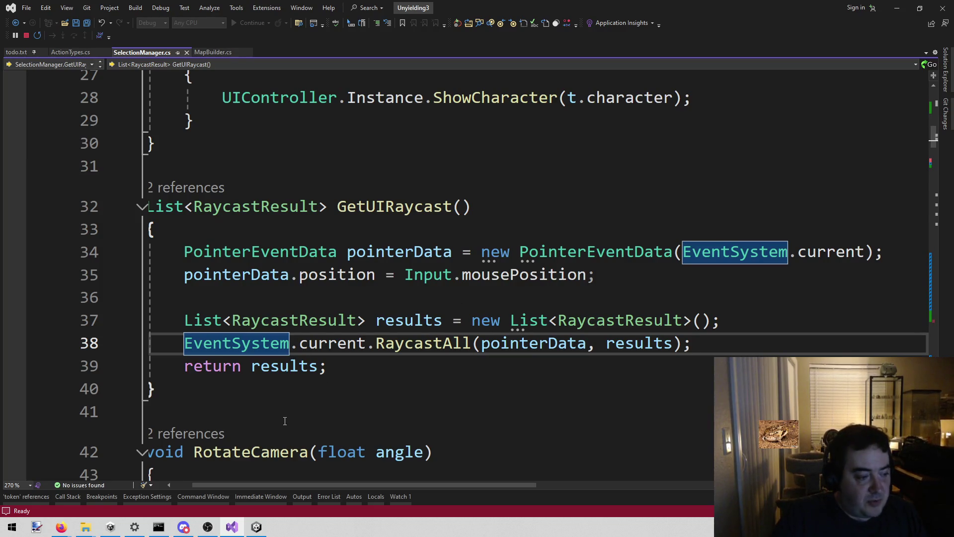
left_click(357, 275)
left_click(297, 295)
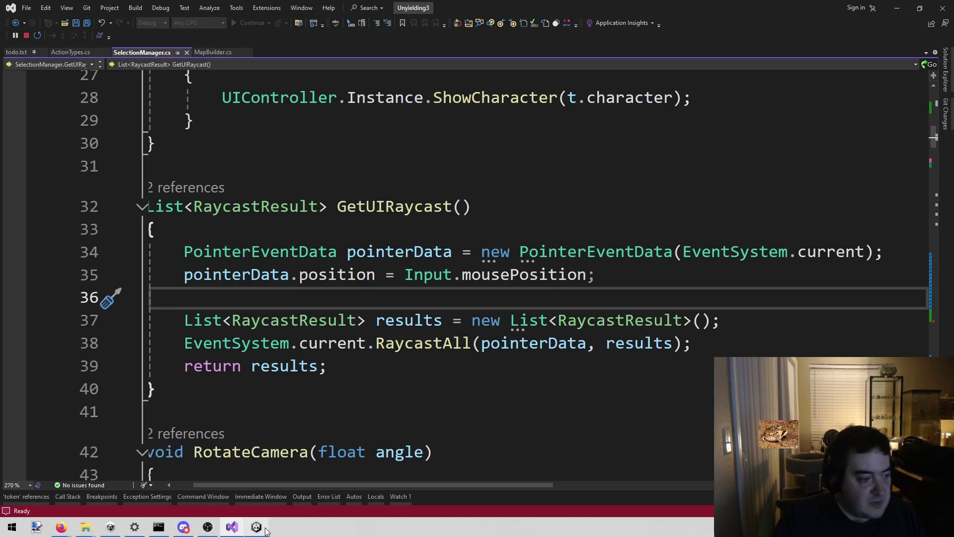
Switch to Unity and enter Play mode for the Combat scene
mouse_move(266, 530)
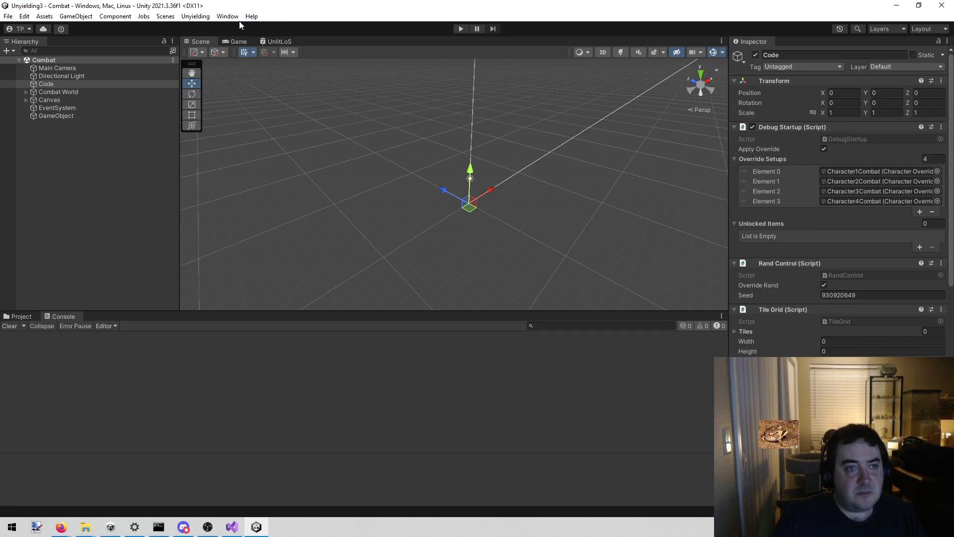
left_click(466, 29)
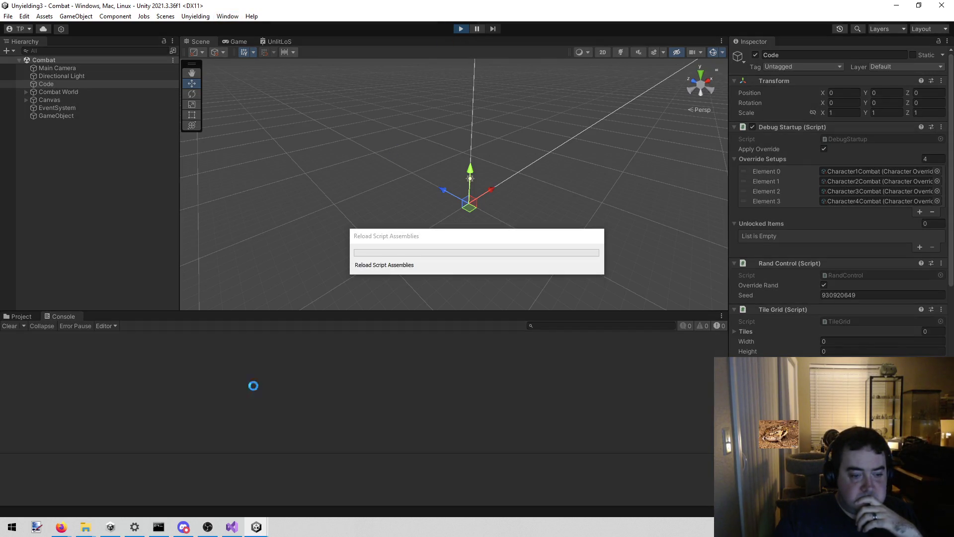
Navigate back to line 168 and move its breakpoint to line 170
left_click(231, 527)
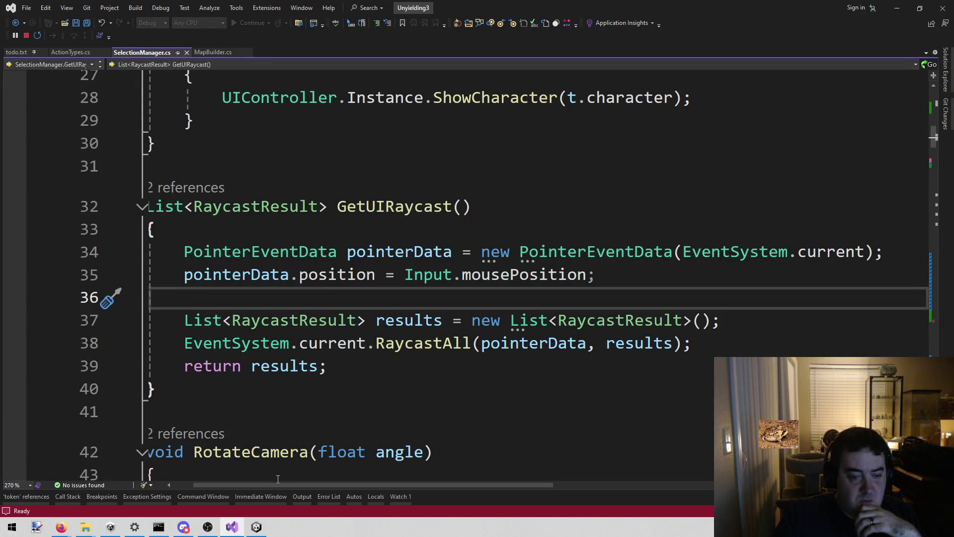
left_click_drag(275, 485, 256, 486)
key("ctrl+minus")
key("ctrl+minus")
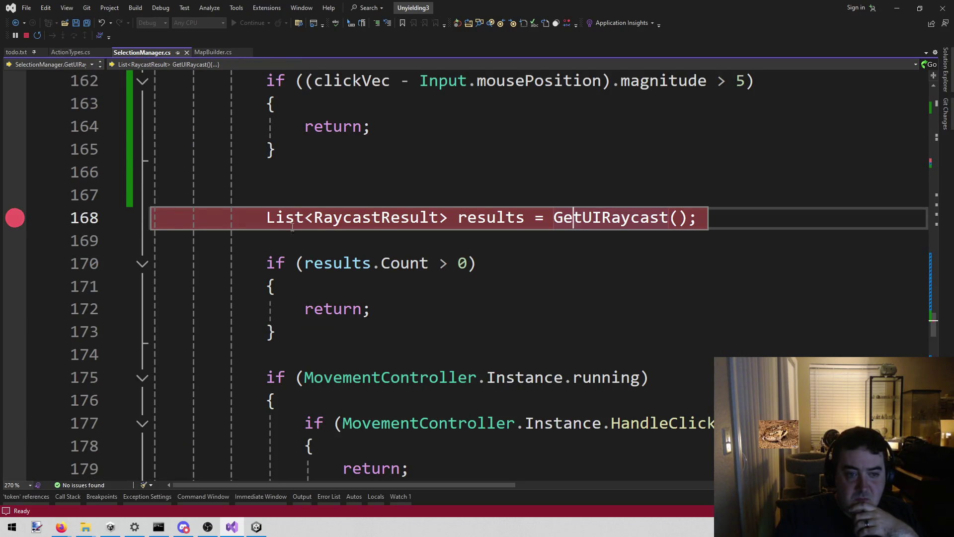
left_click(22, 264)
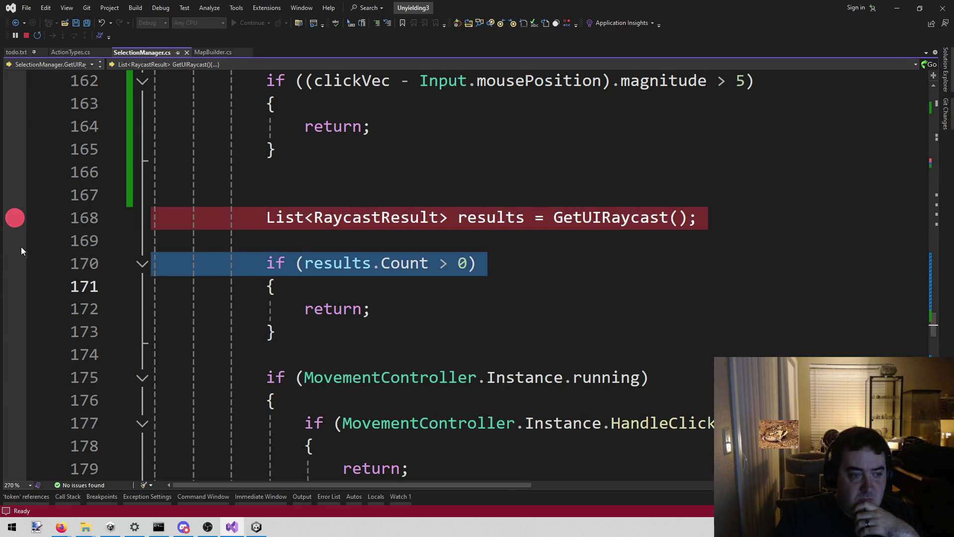
left_click(19, 264)
left_click(18, 219)
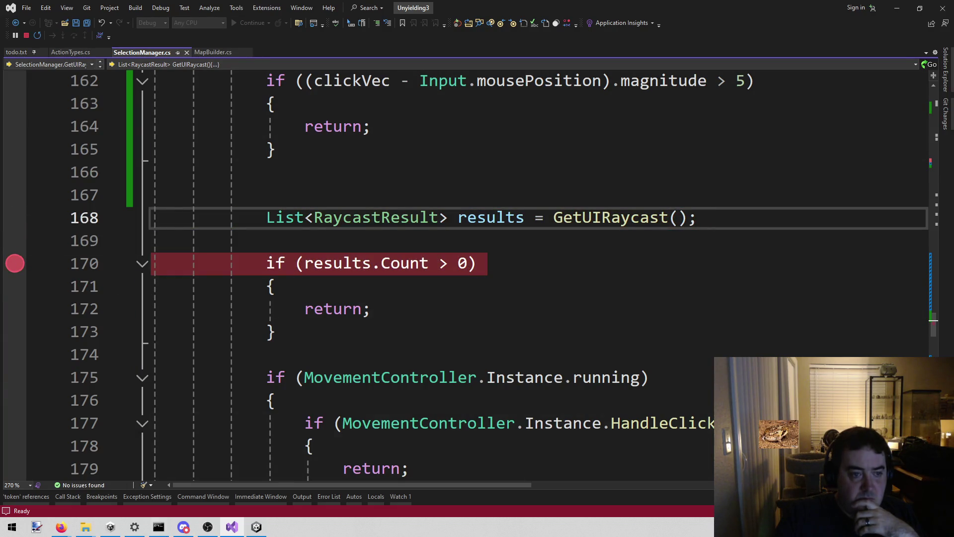
Click in the Game view, confirm results holds one hit (Canvas BG), and continue
left_click(256, 528)
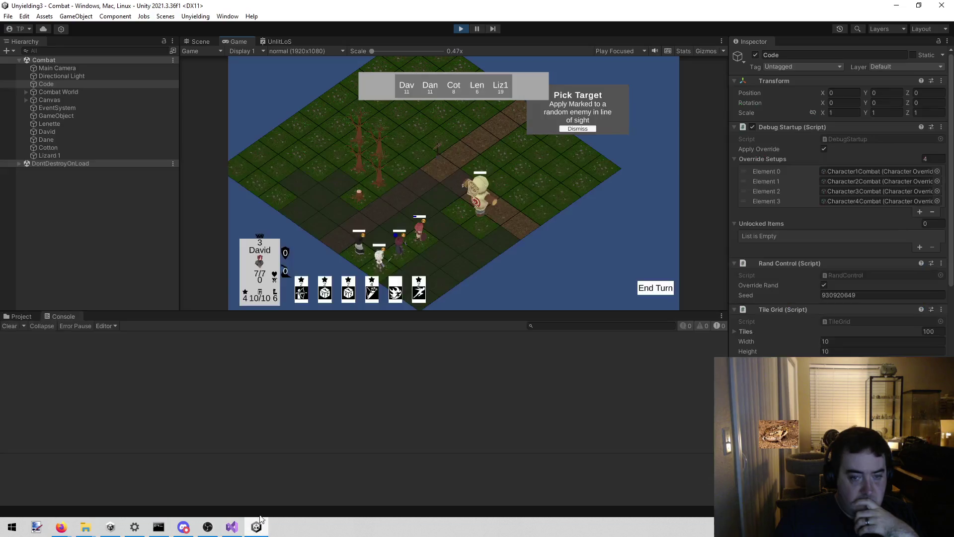
left_click(272, 267)
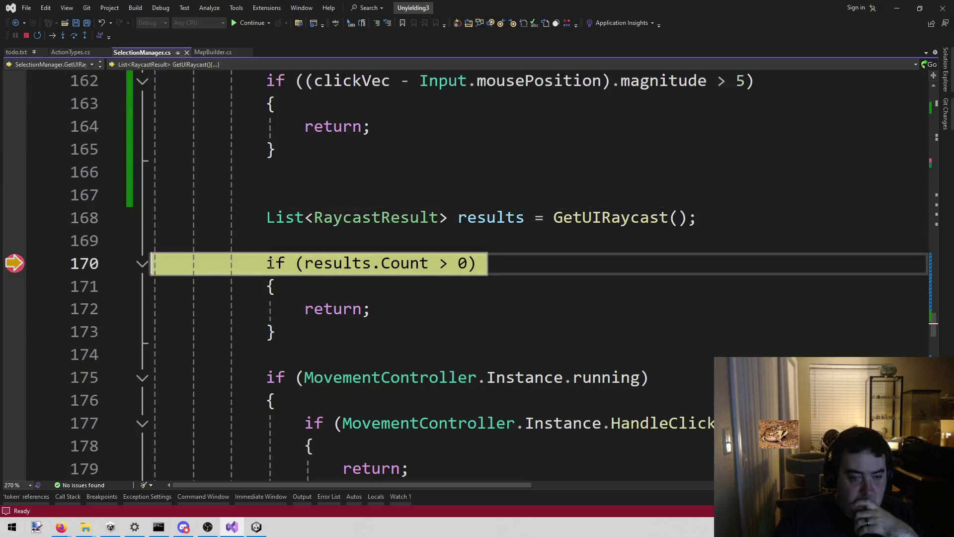
mouse_move(353, 265)
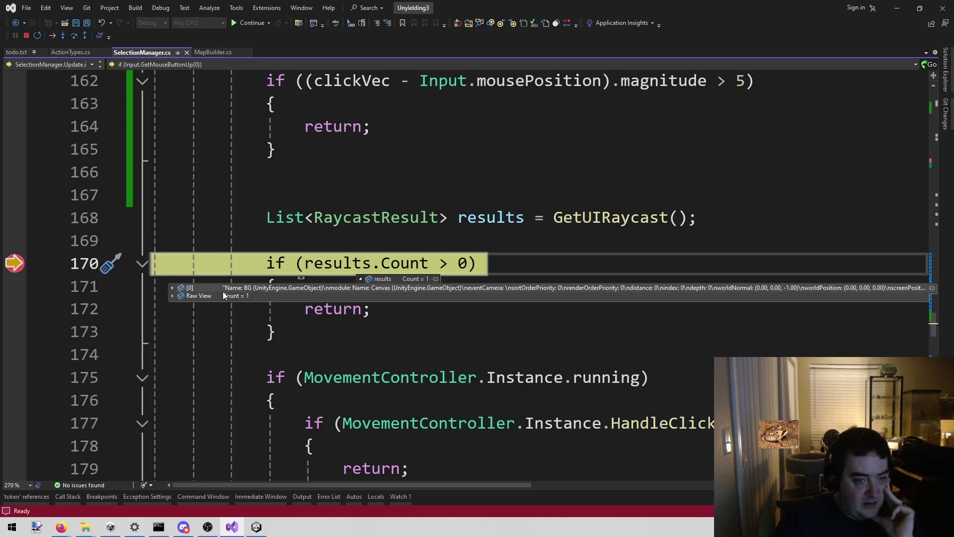
mouse_move(5, 259)
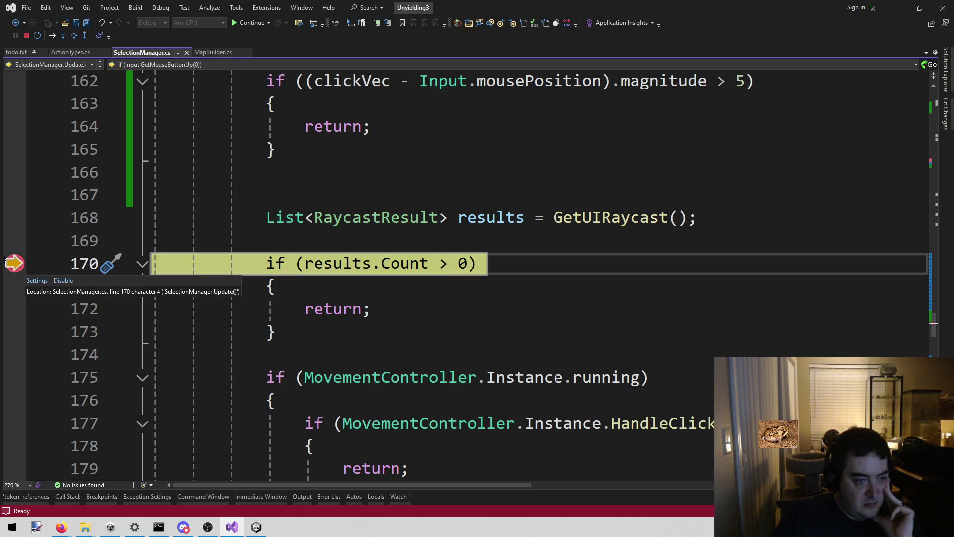
left_click(238, 26)
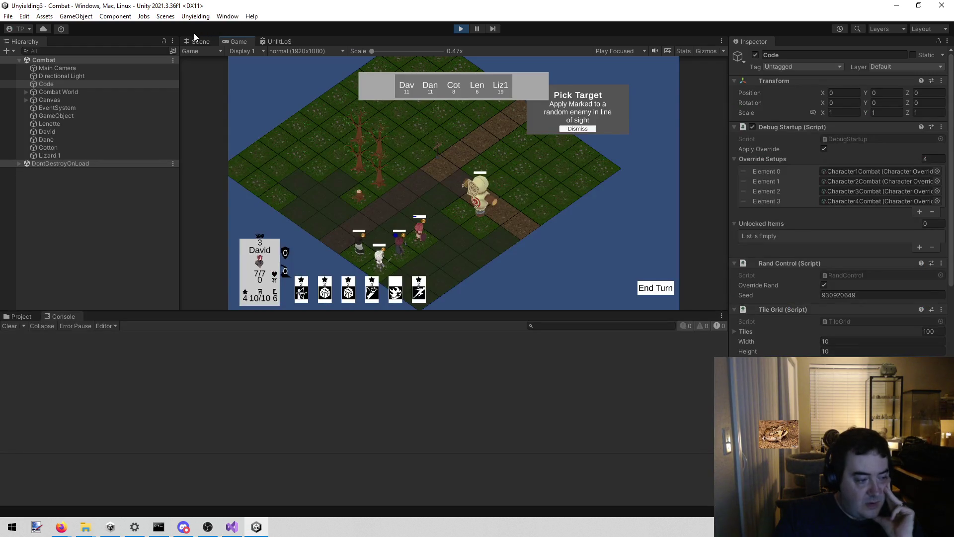
Pan the game board, then click Dismiss on the Pick Target popup to hit the line 170 break
mouse_move(592, 241)
left_mouse_down()
mouse_move(612, 243)
mouse_move(679, 198)
left_mouse_up()
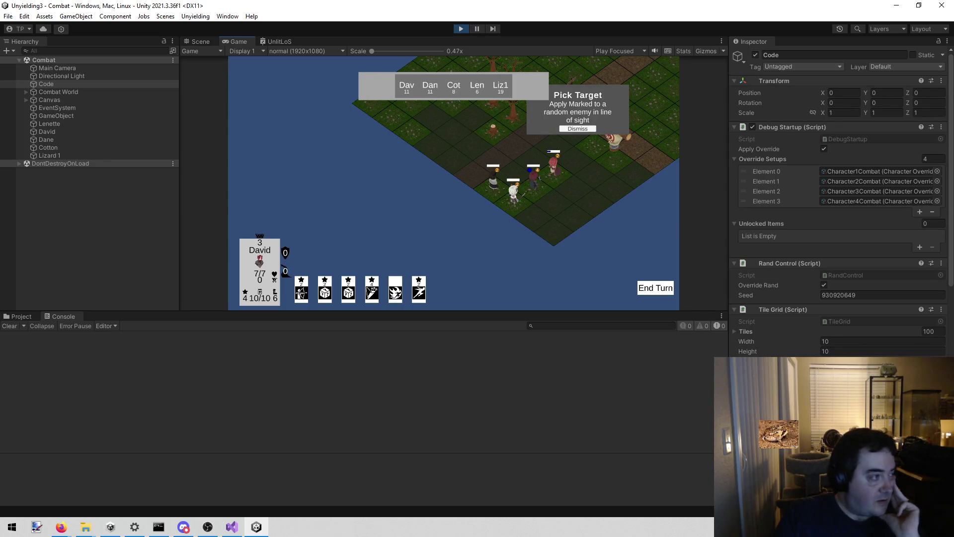
key("alt+Tab")
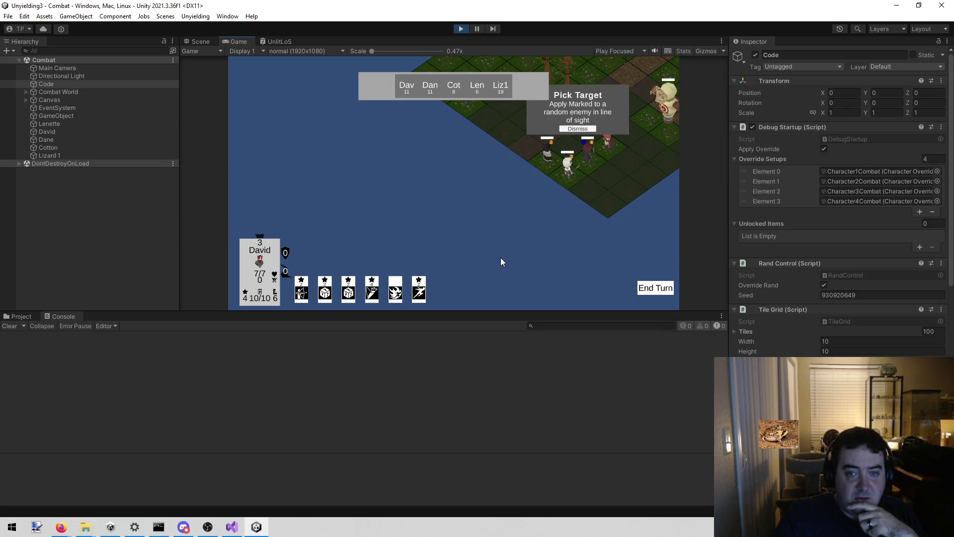
left_click(574, 118)
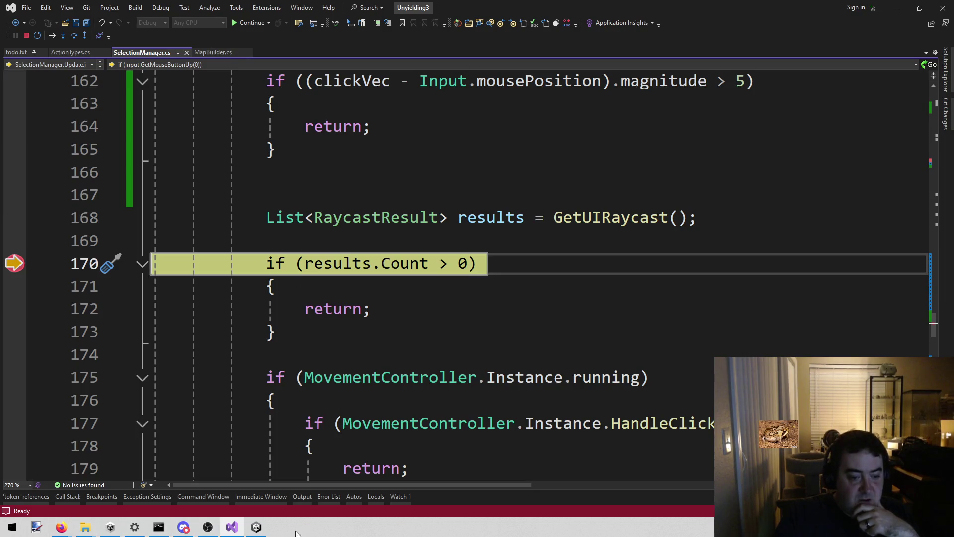
Delete the line 170 breakpoint, resume the game, and nudge the game camera around the map
mouse_move(256, 528)
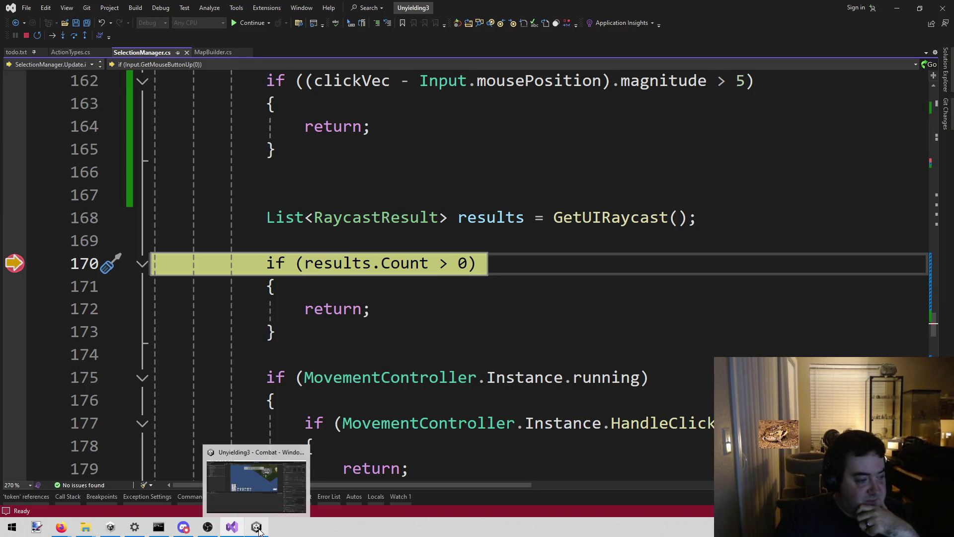
mouse_move(13, 254)
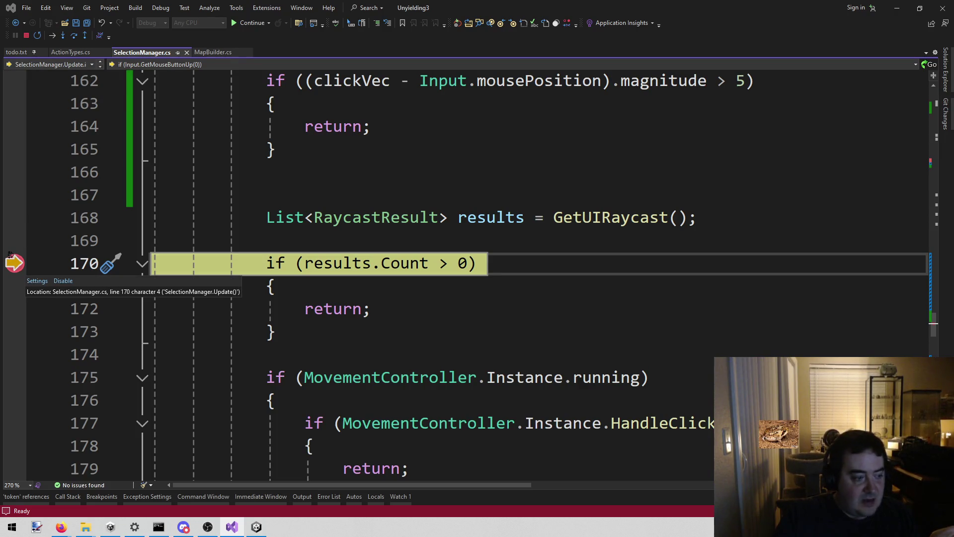
left_click(10, 257)
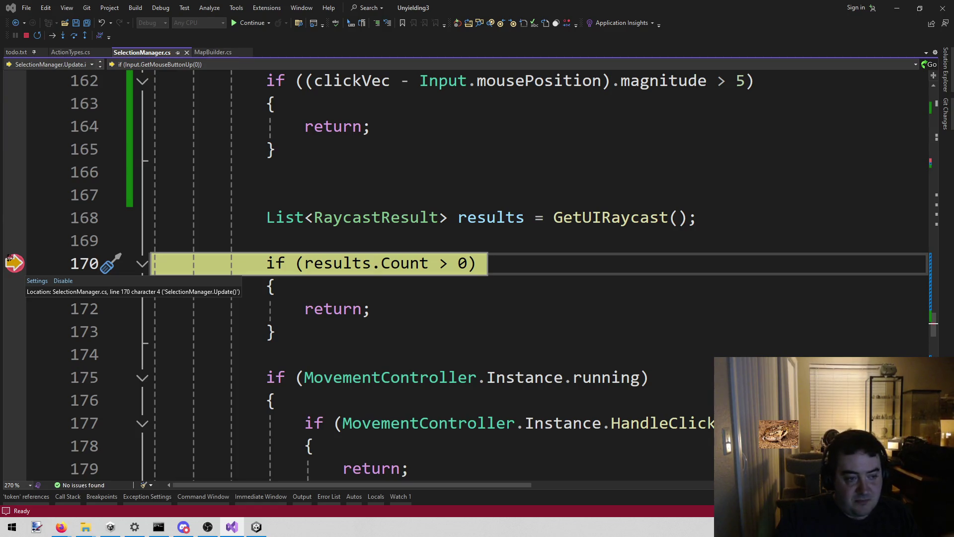
left_click(245, 25)
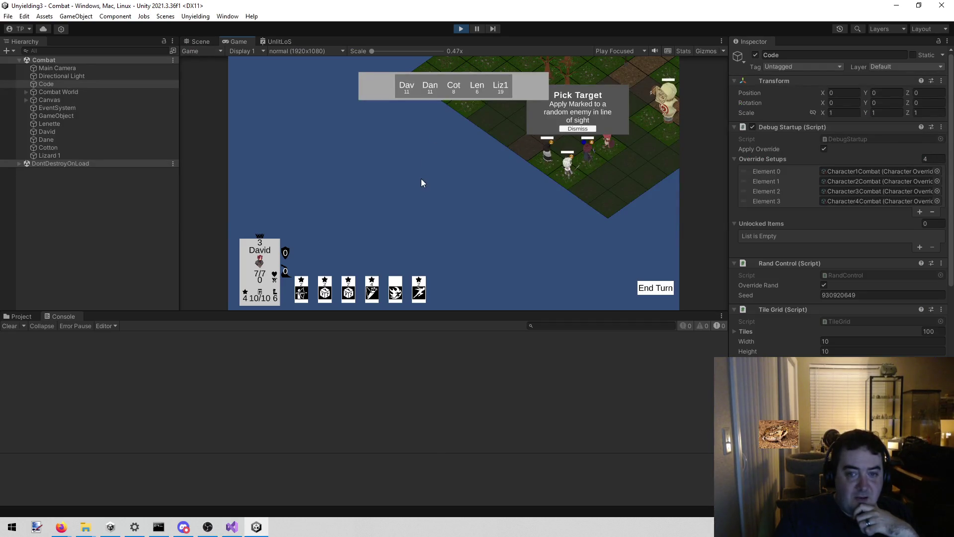
mouse_move(422, 183)
left_mouse_down()
mouse_move(375, 201)
mouse_move(331, 199)
mouse_move(374, 200)
mouse_move(403, 185)
left_mouse_up()
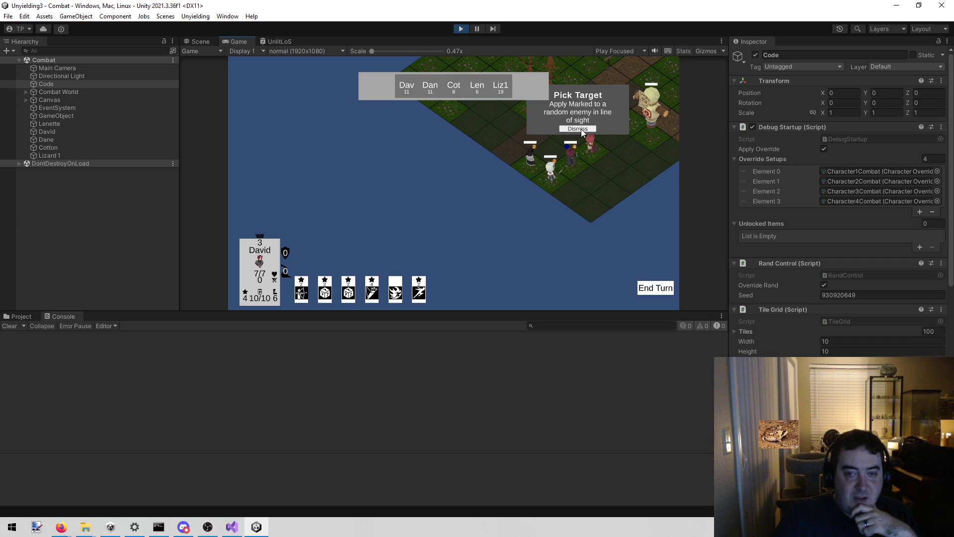
key("w")
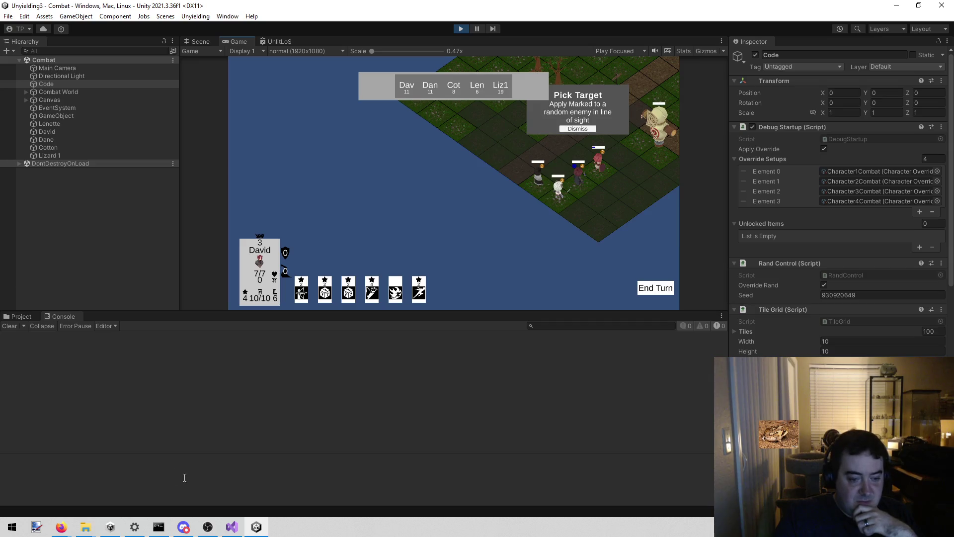
Switch the Scene view to 2D with the Rect tool and zoom to the Dismiss button
left_click(198, 41)
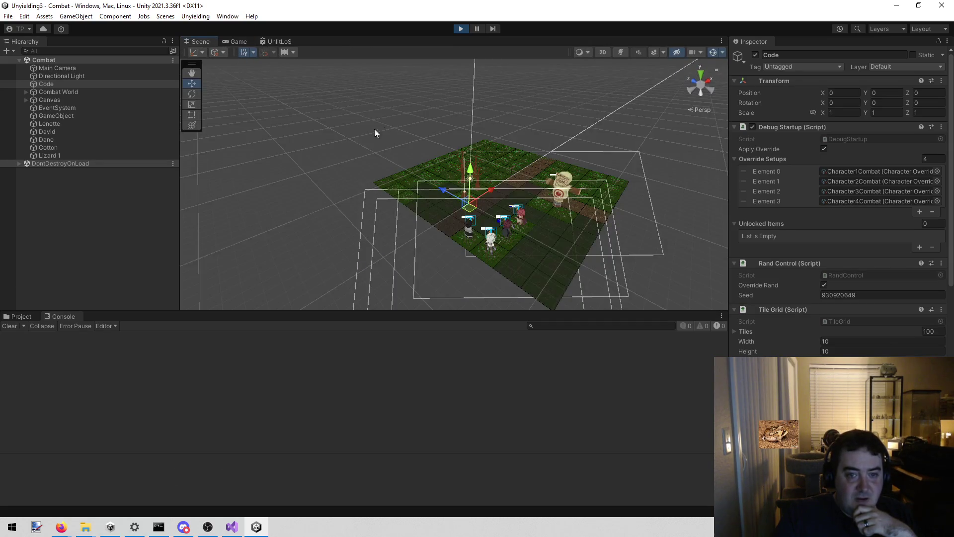
mouse_move(396, 116)
left_mouse_down()
mouse_move(414, 110)
mouse_move(337, 136)
left_mouse_up()
scroll(389, 117, "down", 10)
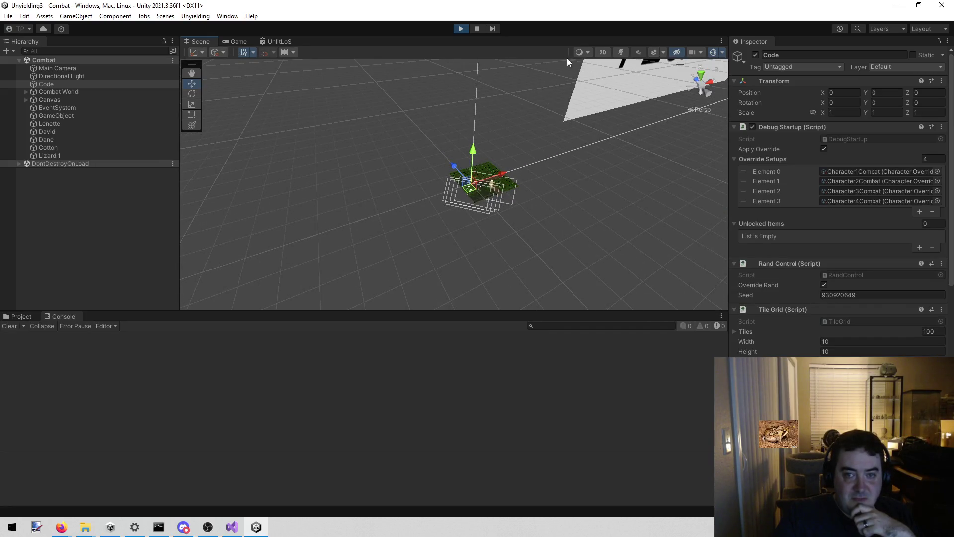
left_click(604, 52)
key("t")
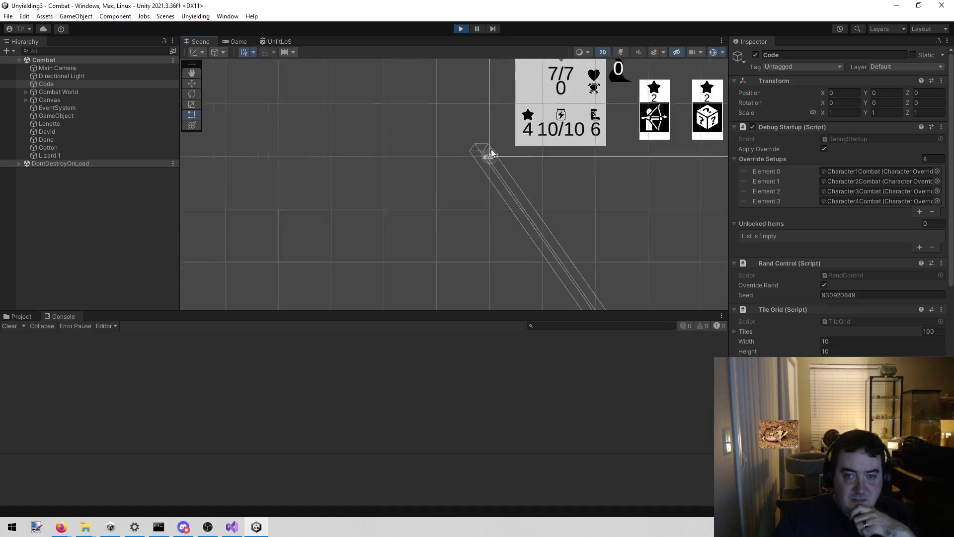
scroll(517, 167, "up", 10)
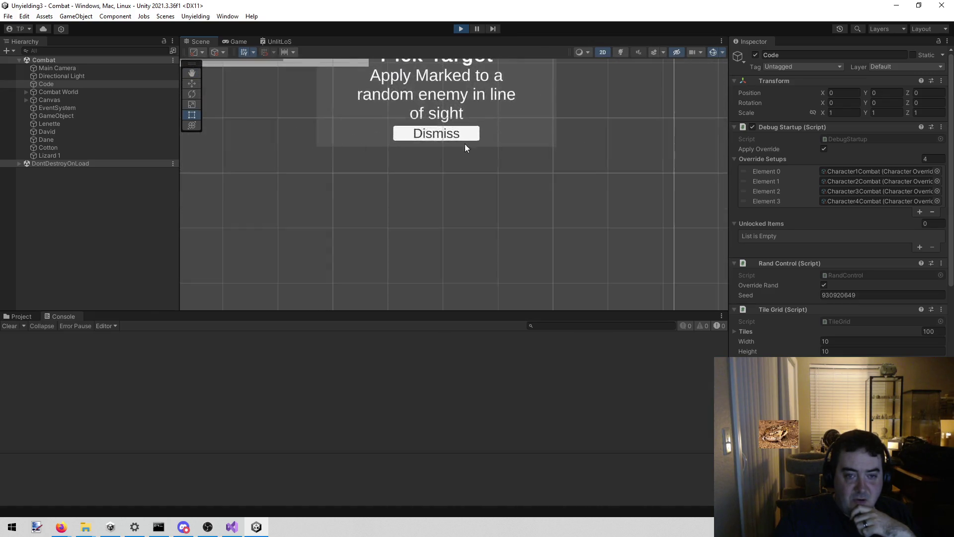
scroll(476, 171, "up", 3)
Select the Dismiss Button object, inspect its Image and Button components, then return to the Game view
left_click(495, 152)
left_click(495, 153)
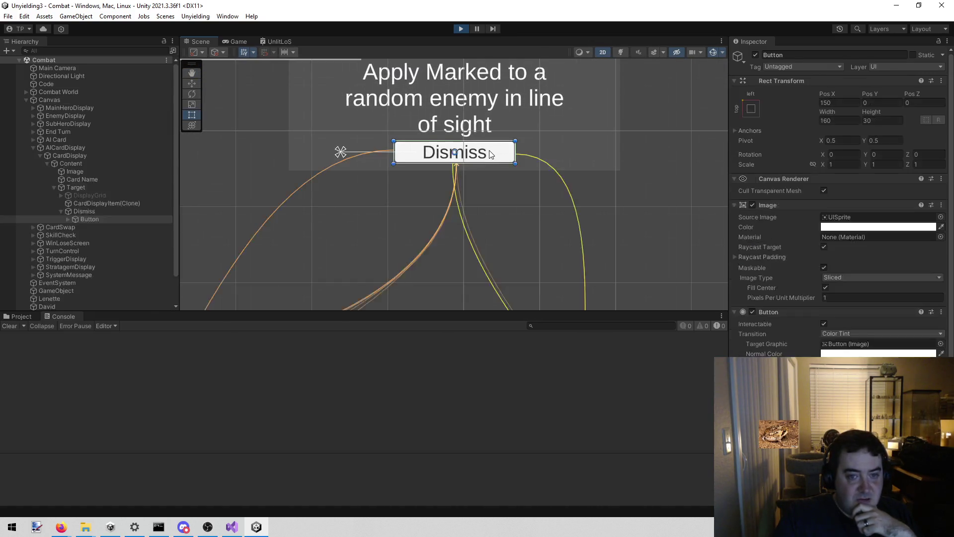
left_click(113, 211)
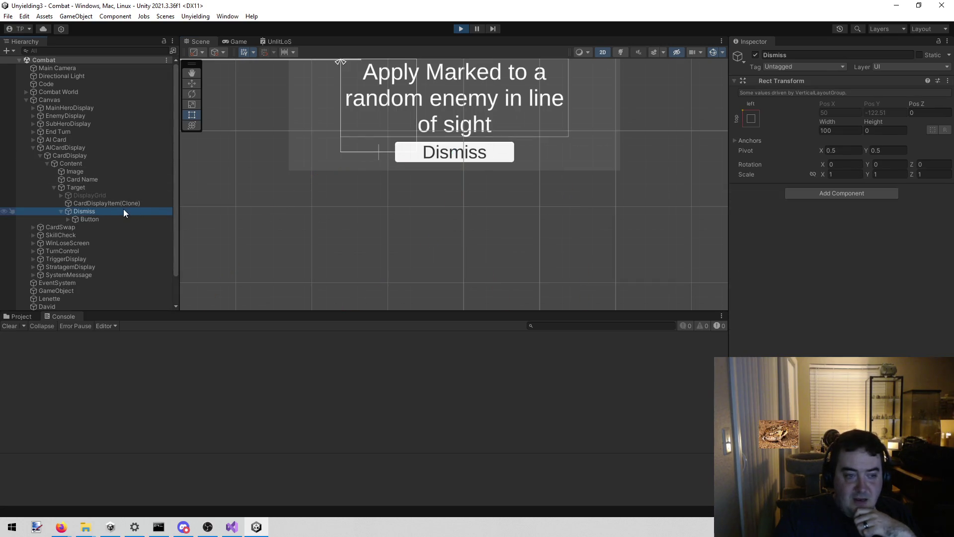
left_click(94, 219)
scroll(851, 303, "down", 3)
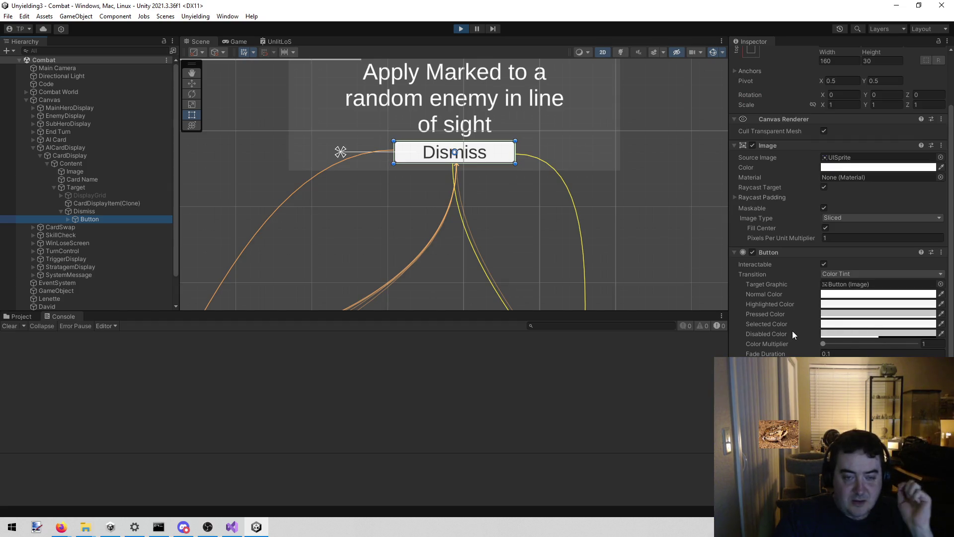
left_click(239, 41)
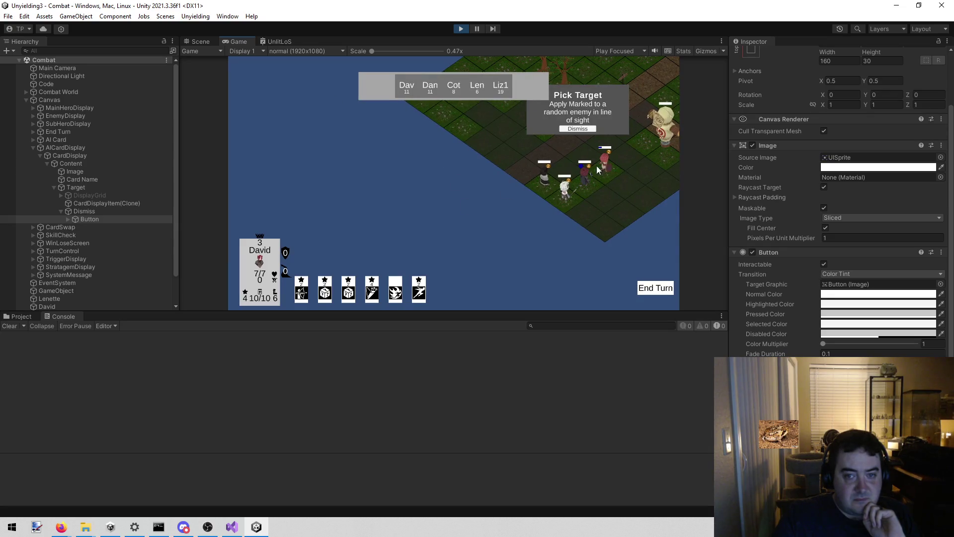
left_click(589, 131)
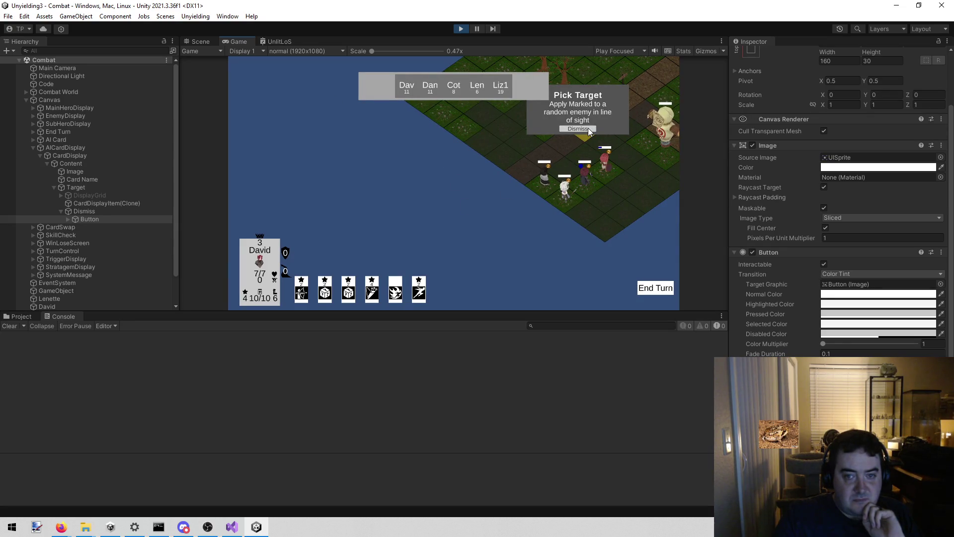
left_click(590, 131)
left_click(590, 130)
left_click(590, 131)
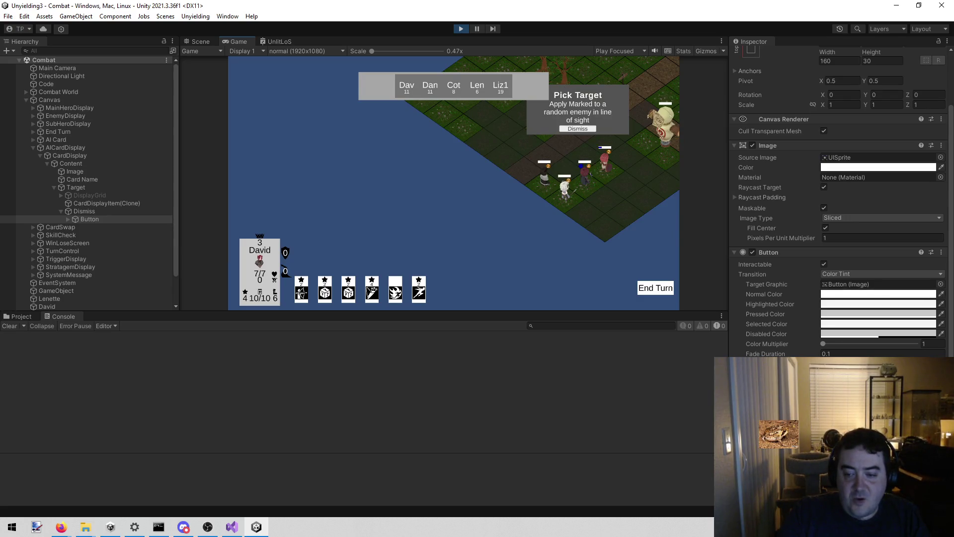
left_click(874, 468)
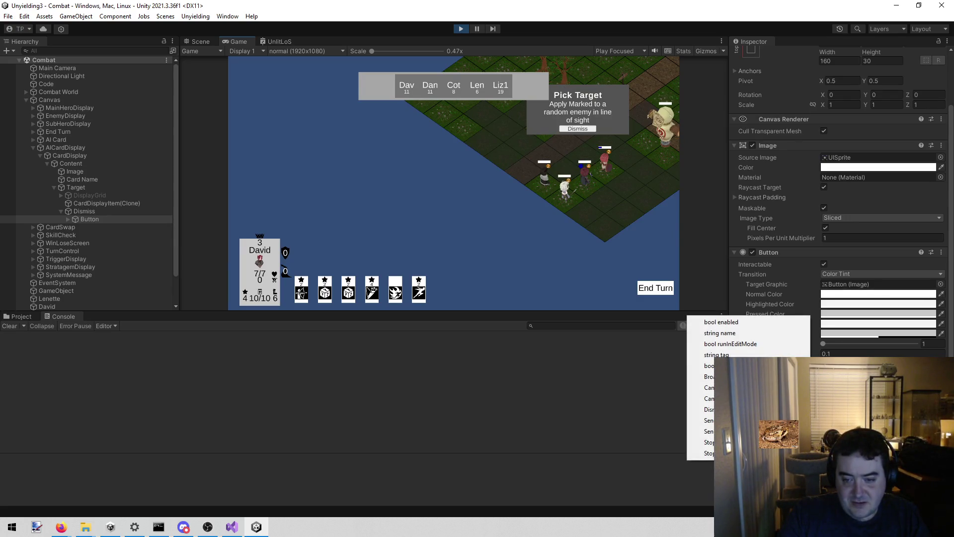
left_click(746, 409)
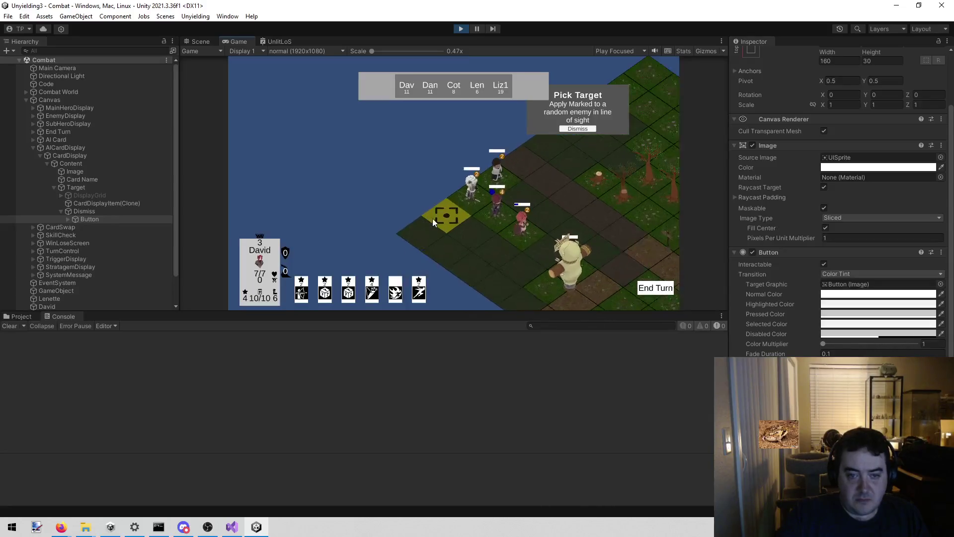
scroll(437, 219, "up", 5)
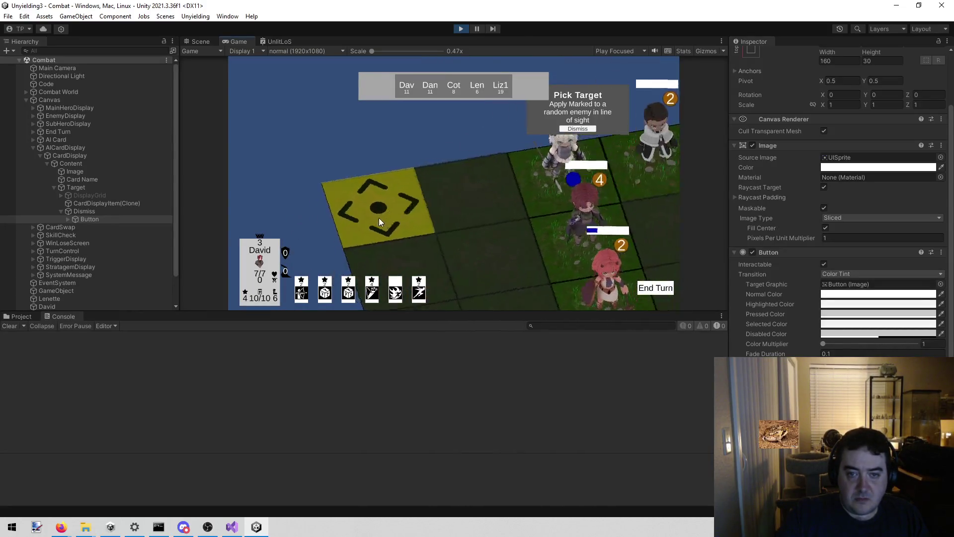
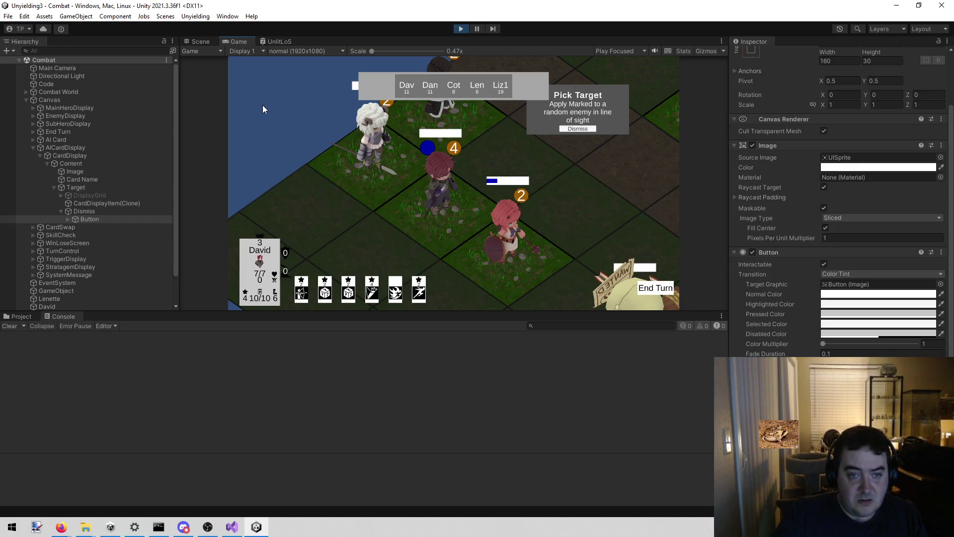
Dismiss the Pick Target card in the Game view
scroll(262, 106, "down", 3)
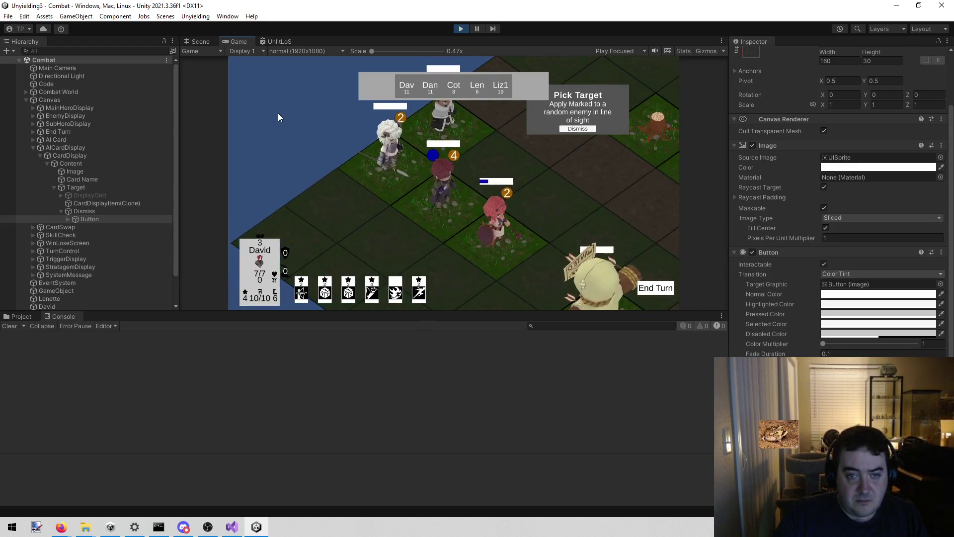
scroll(279, 117, "down", 3)
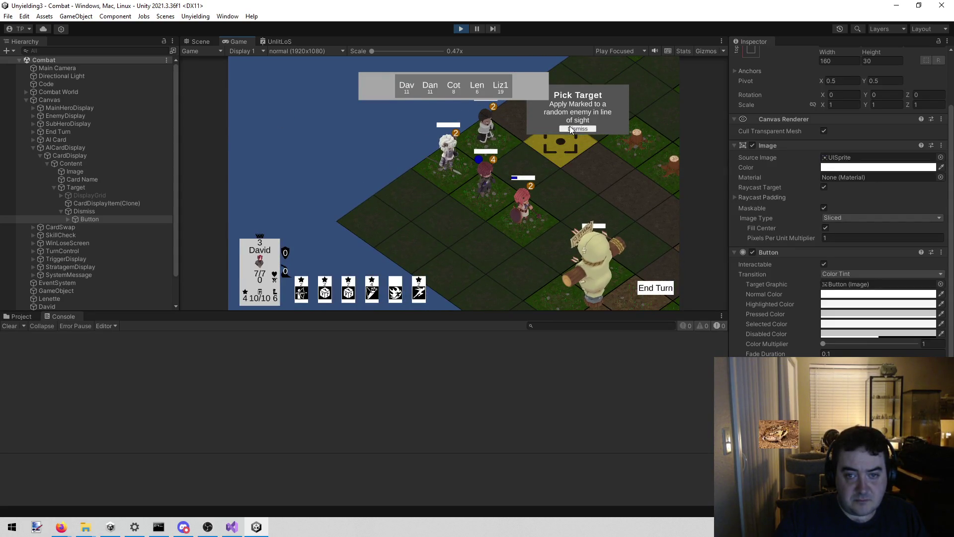
left_click(572, 129)
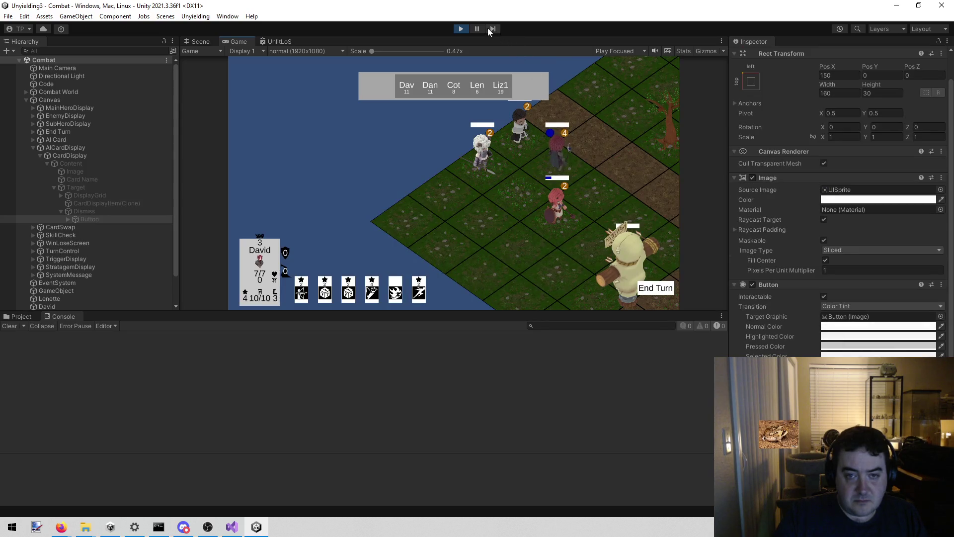
Stop the play test and bring Visual Studio with SelectionManager.cs to the front
left_click(461, 28)
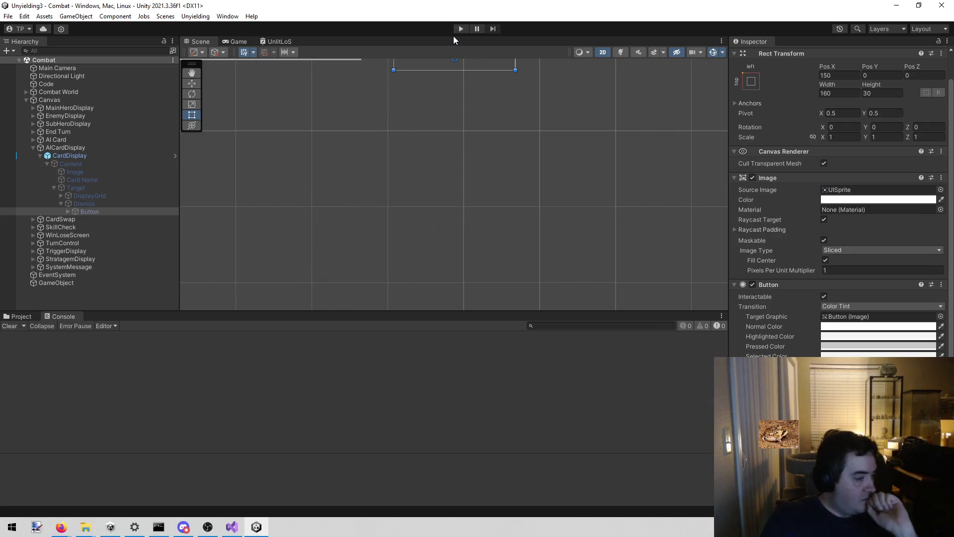
mouse_move(234, 532)
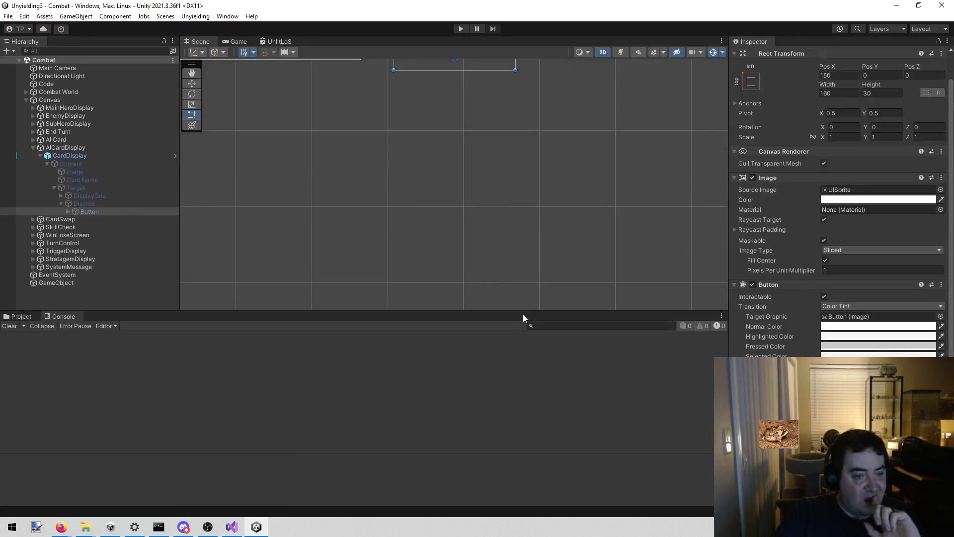
left_click(239, 531)
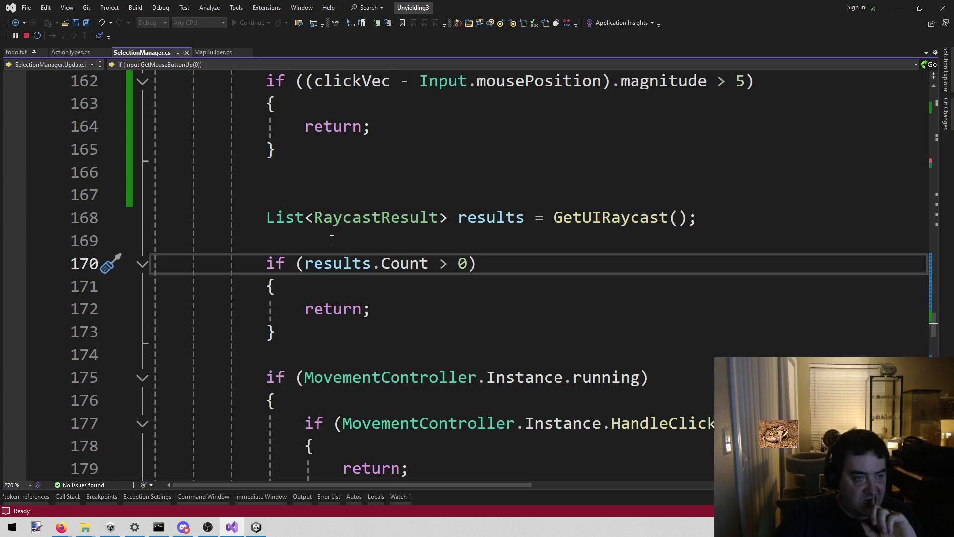
scroll(321, 246, "up", 3)
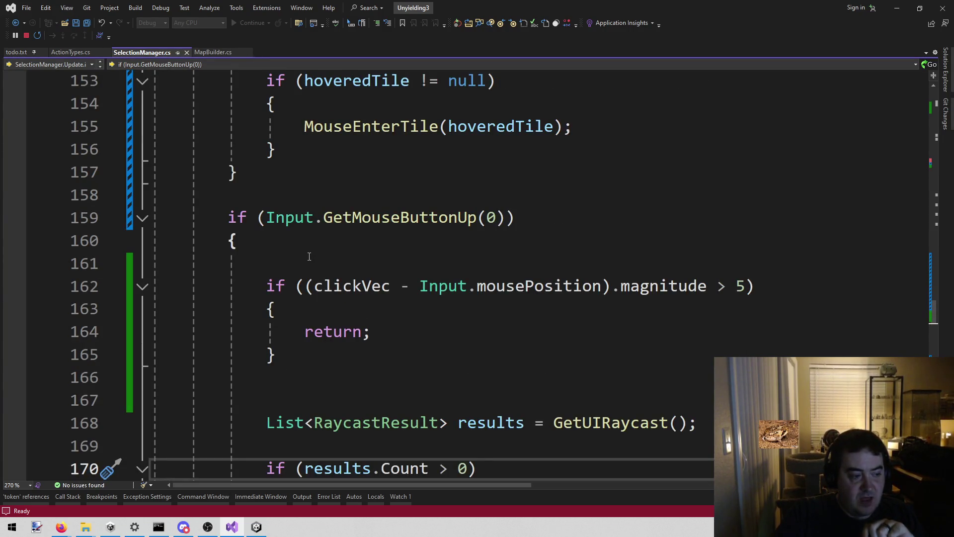
scroll(310, 256, "down", 4)
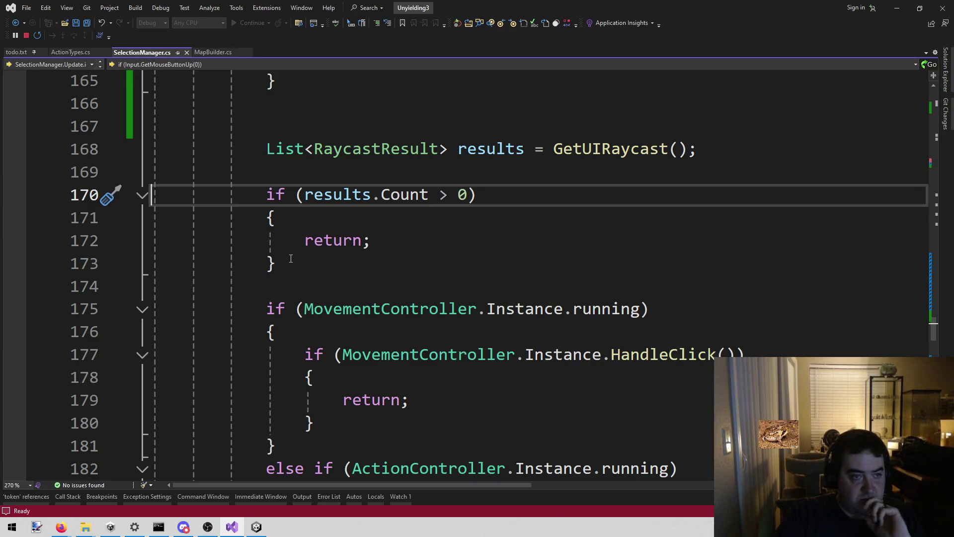
scroll(291, 258, "up", 9)
scroll(283, 260, "down", 9)
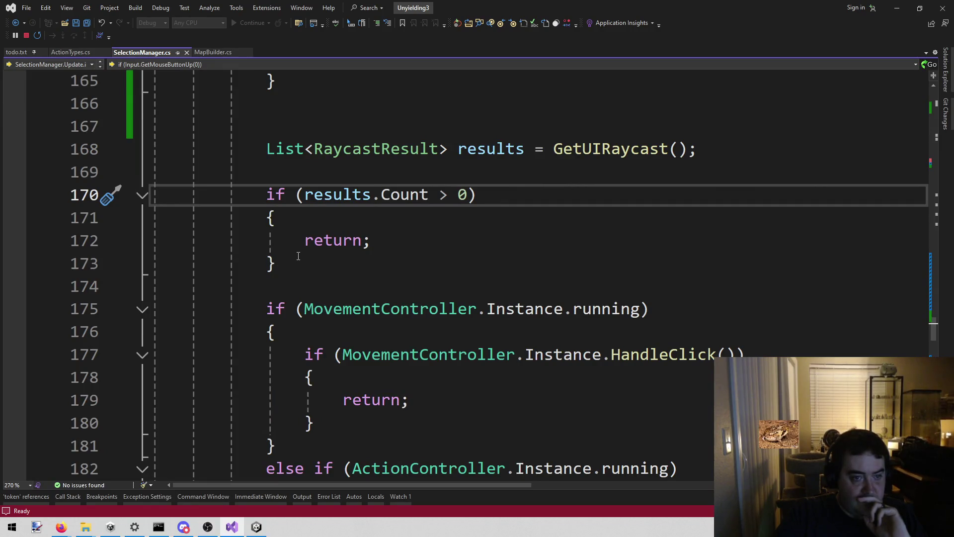
In todo.txt, add an indented note under the dismiss bug: 'The UI is being dismissed before the ray cast runs'
left_click(17, 52)
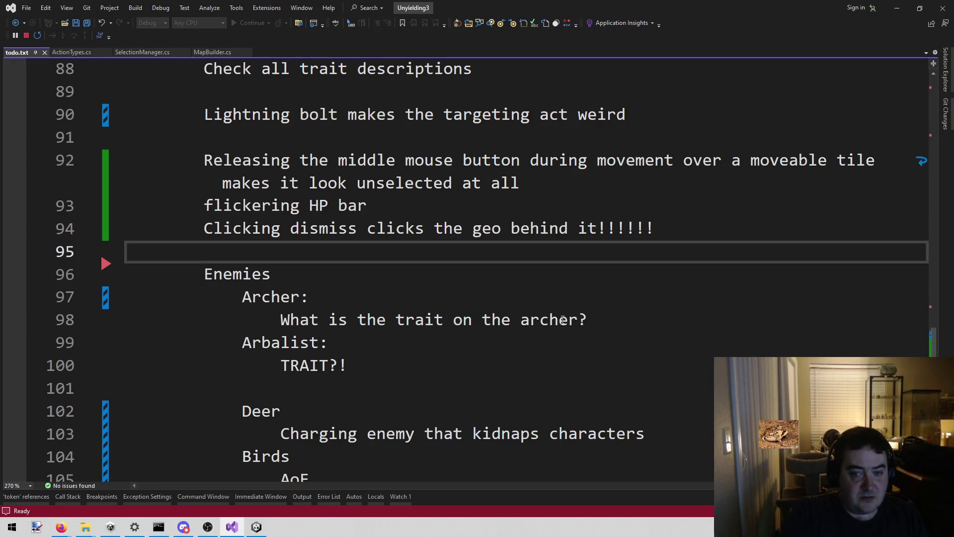
key("Return")
key("Up")
key("Tab")
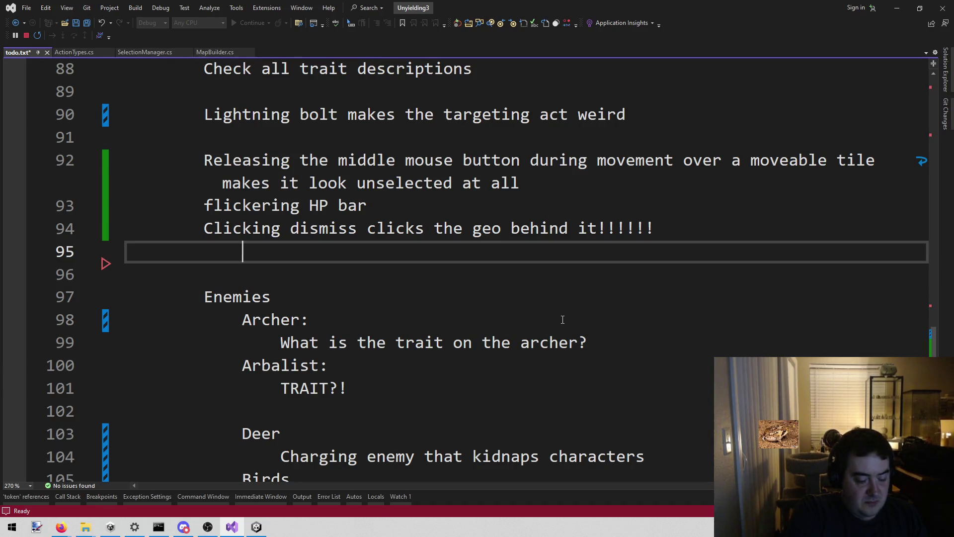
type("The o")
key("BackSpace")
type("UI is")
type("g ")
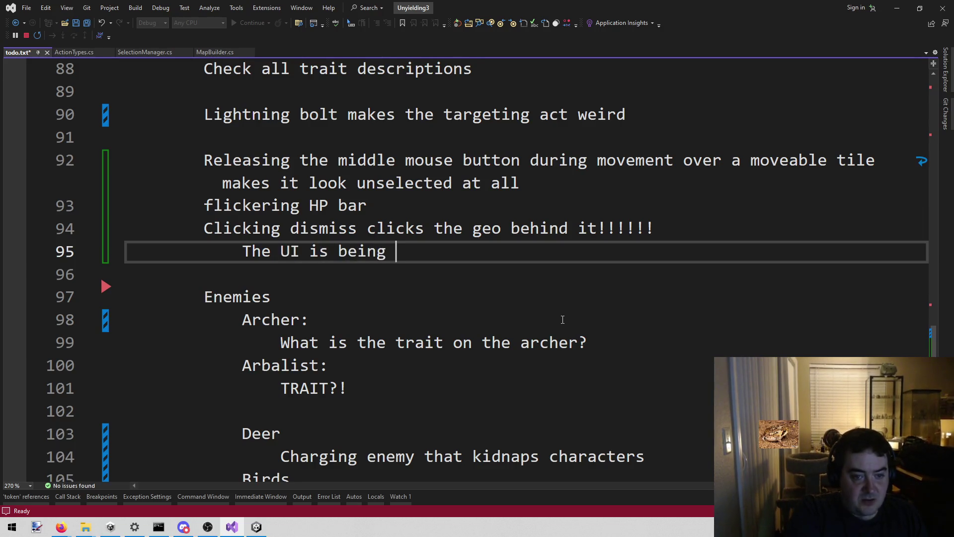
type("dismissed before the ")
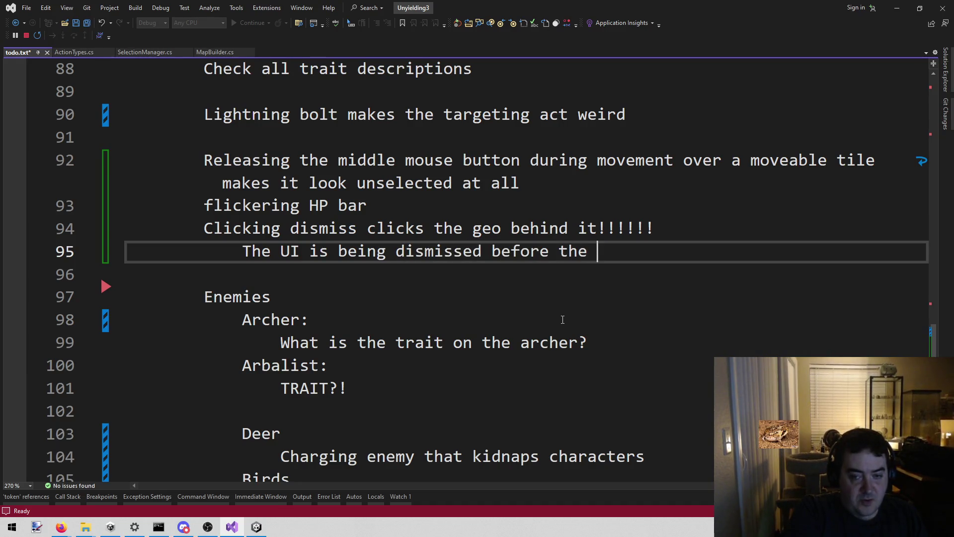
type("Ray")
key("BackSpace")
key("BackSpace")
key("BackSpace")
key("BackSpace")
type("ray cast runs")
key("BackSpace")
key("Return")
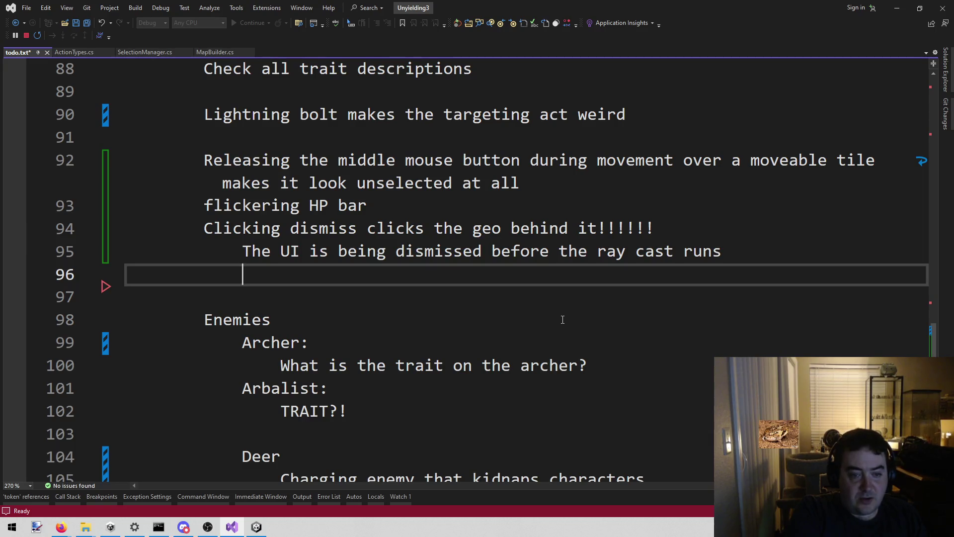
Select 'is being dismissed' in the note, then start a new Unity play test
key("Up")
key("ctrl+Right")
key("ctrl+Right")
key("ctrl+Right")
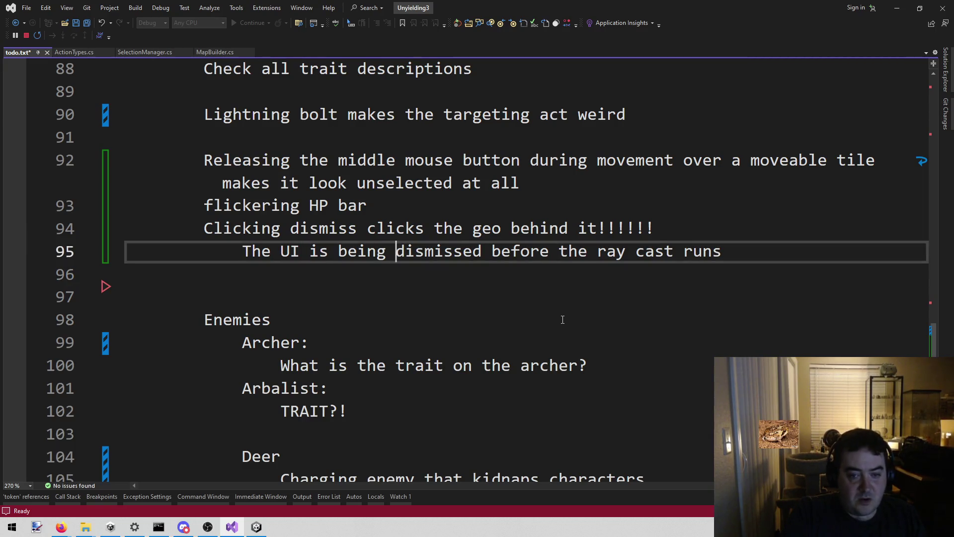
key("ctrl+shift+Left")
key("ctrl+shift+Left")
key("ctrl+shift+Left")
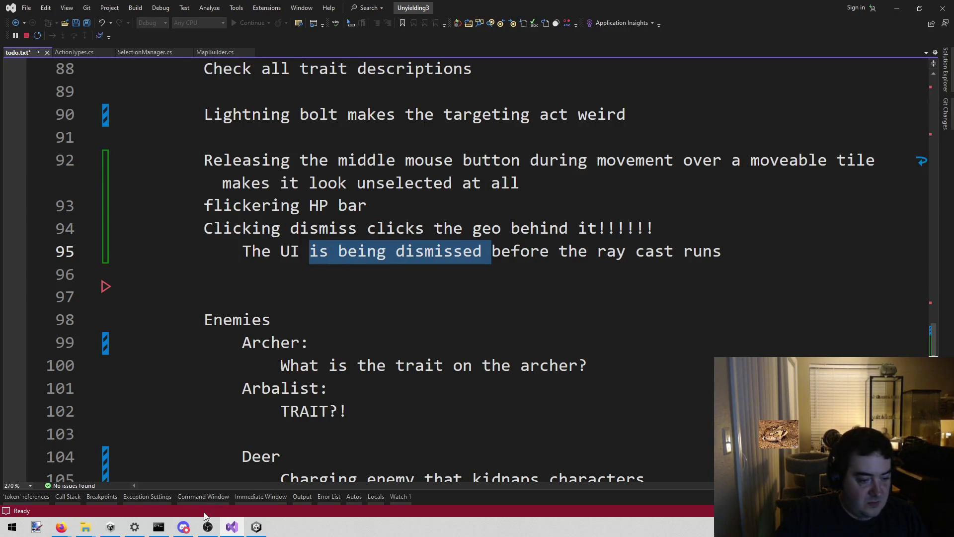
left_click(256, 527)
left_click(461, 29)
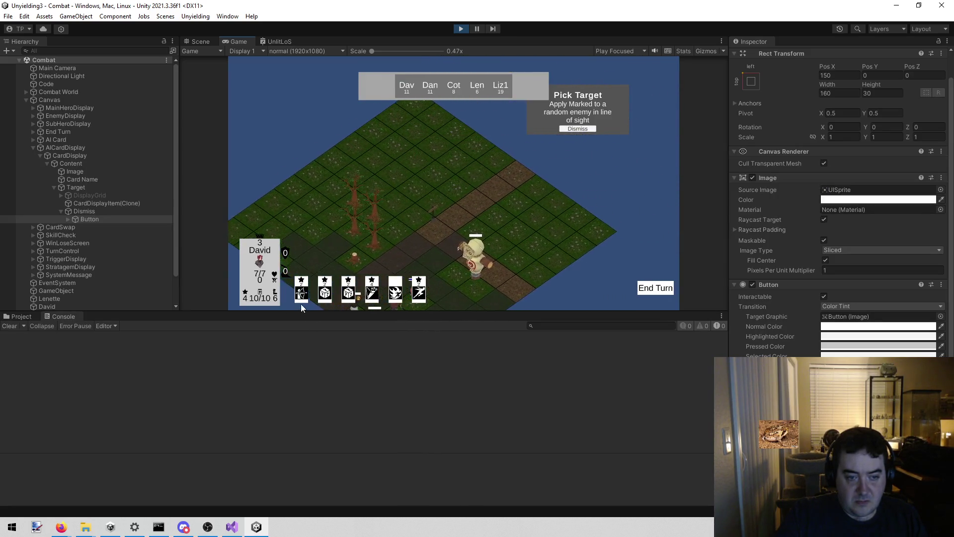
mouse_move(301, 297)
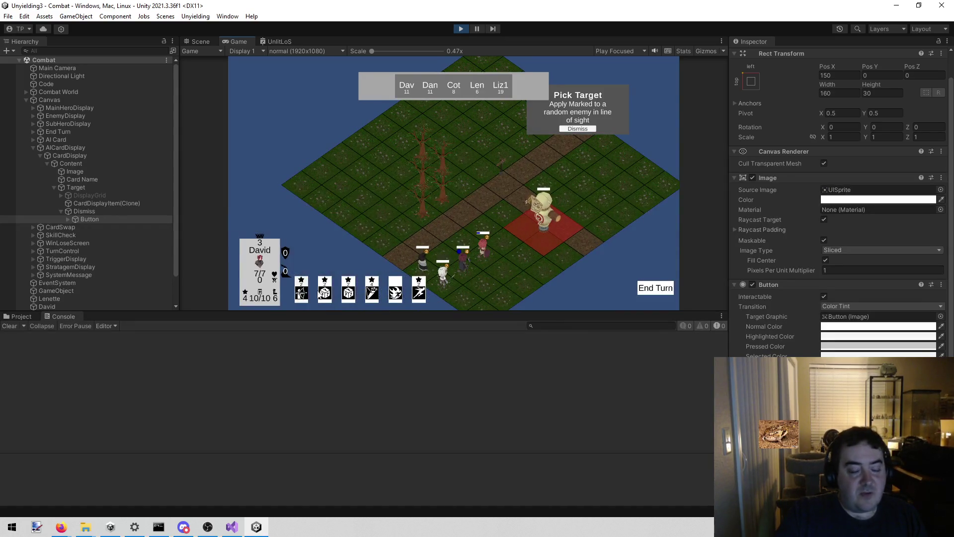
mouse_move(419, 293)
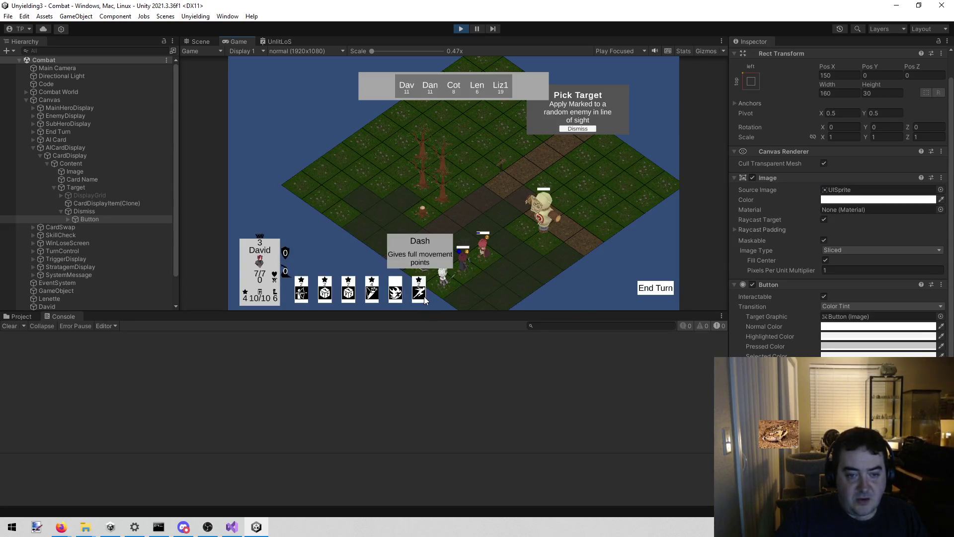
mouse_move(373, 293)
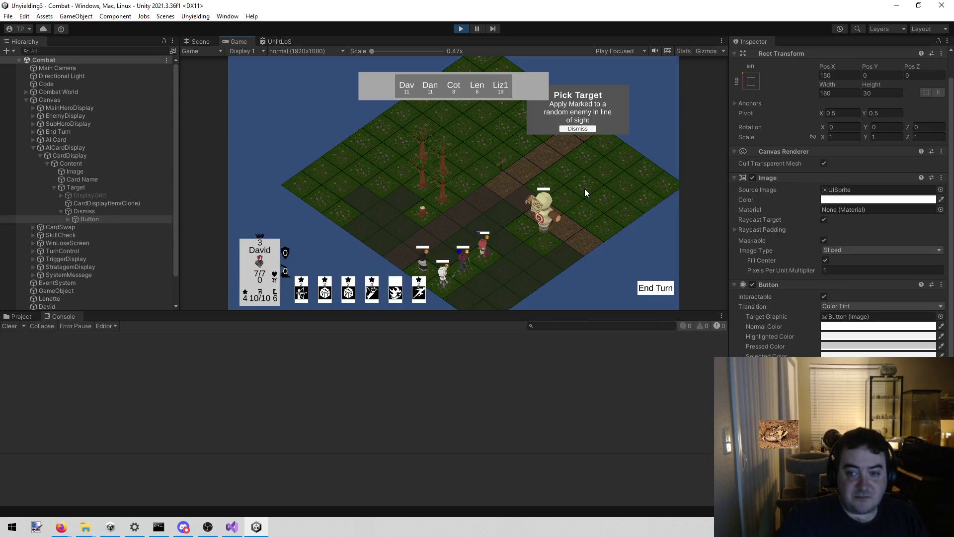
Pan the game camera across the board with S and W, then stop the play test
key("s")
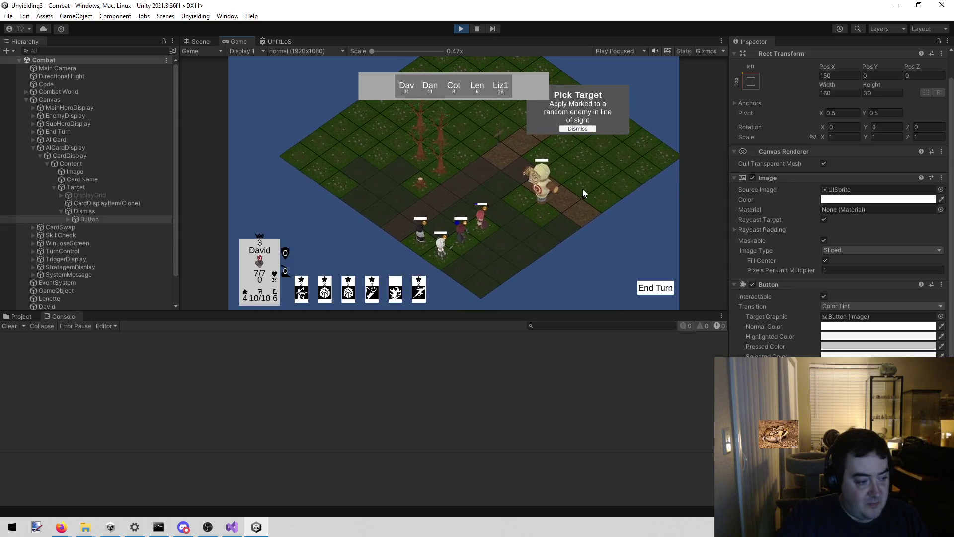
key("w")
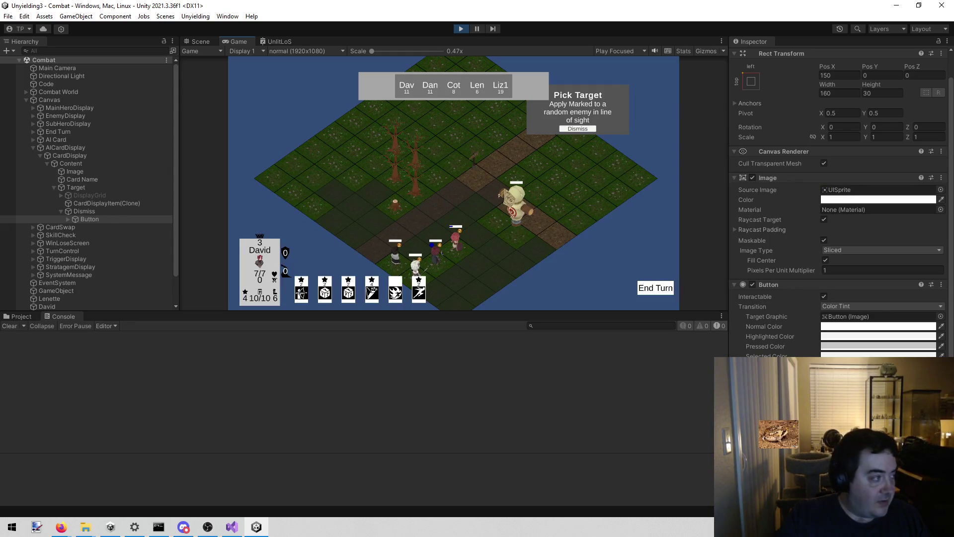
key("alt+Tab")
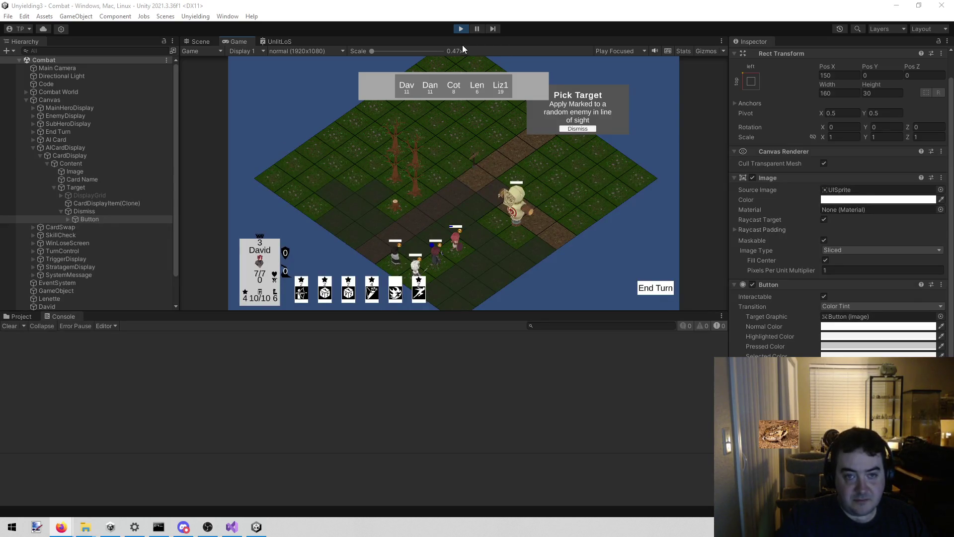
left_click(460, 29)
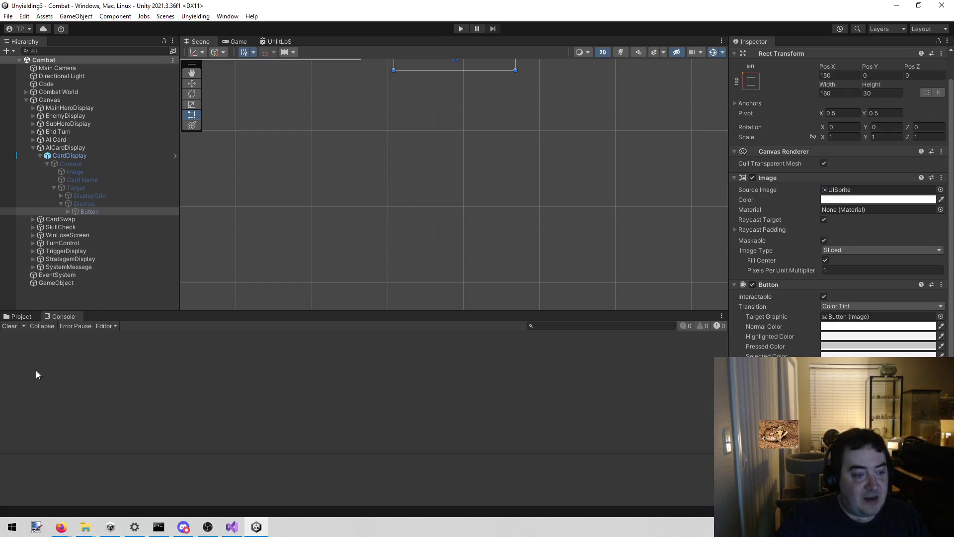
Show the Project assets panel, check the todo list, and start another play test
left_click(20, 317)
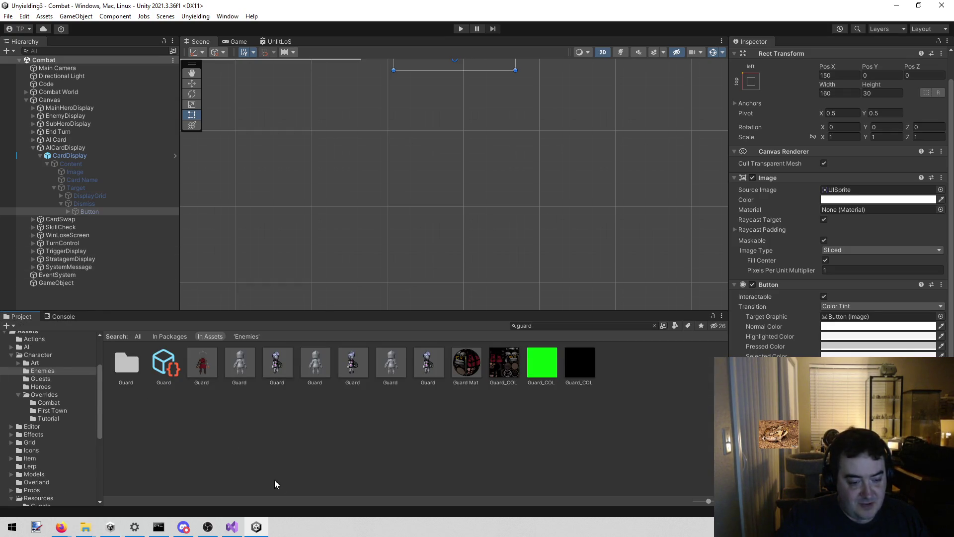
left_click(231, 528)
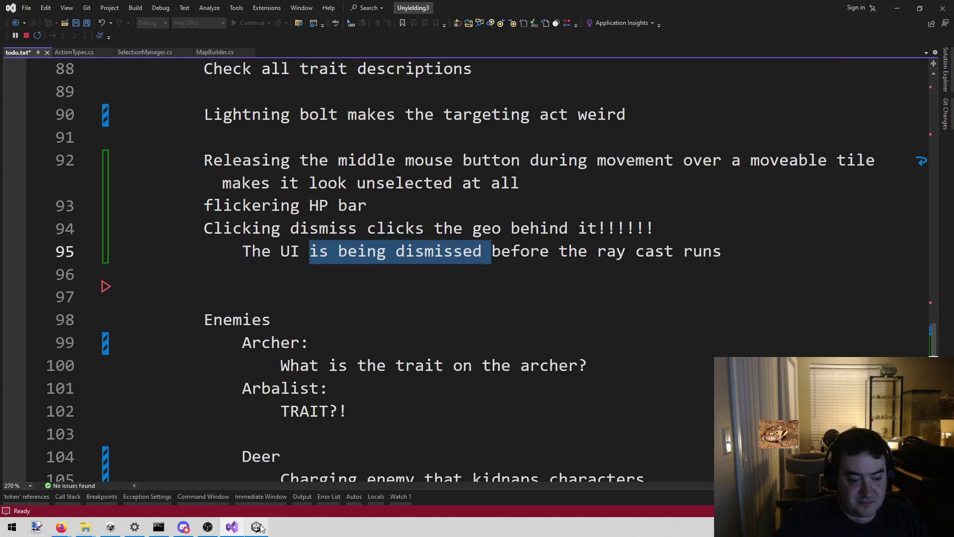
left_click(257, 528)
left_click(456, 29)
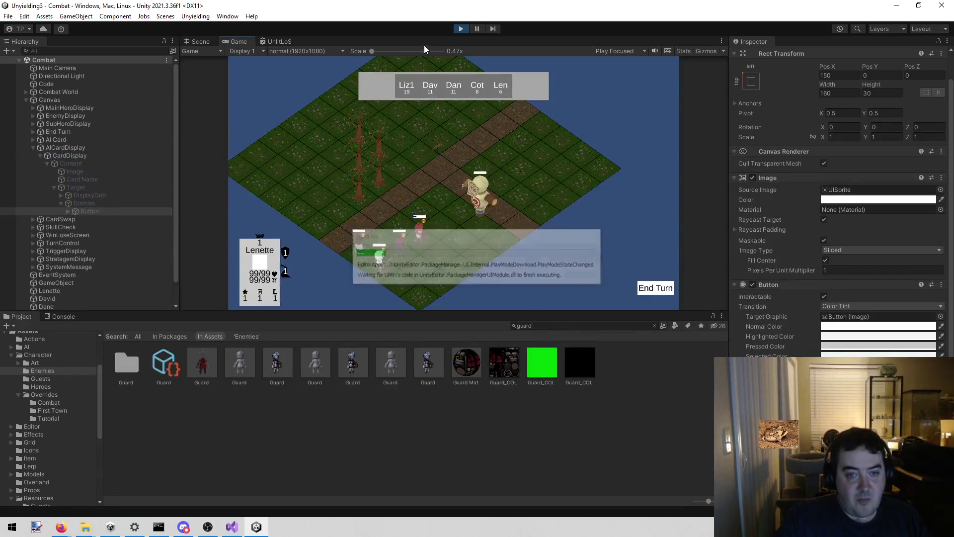
Select the Dismiss button in the Scene view to inspect it, then return to the todo notes
left_click(192, 40)
left_click(523, 106)
left_click(451, 154)
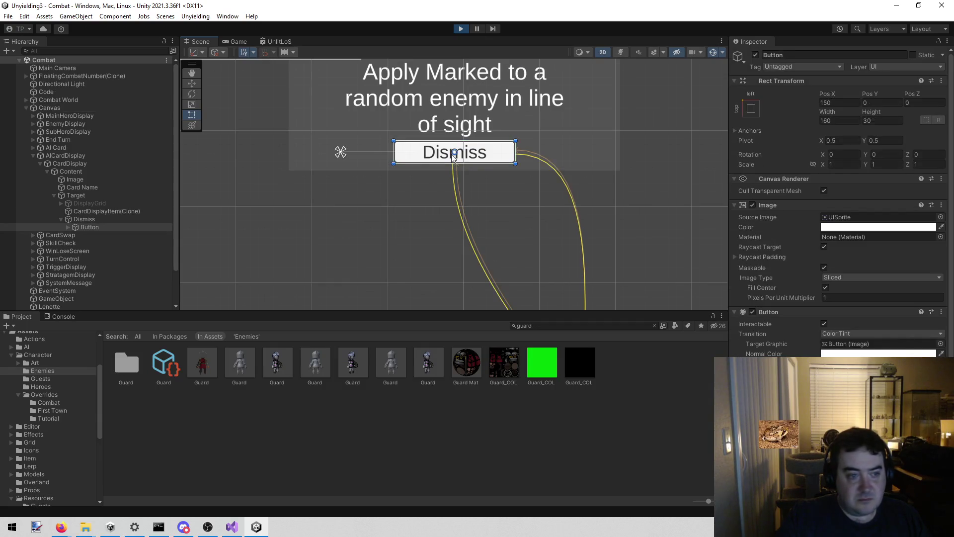
scroll(840, 325, "down", 3)
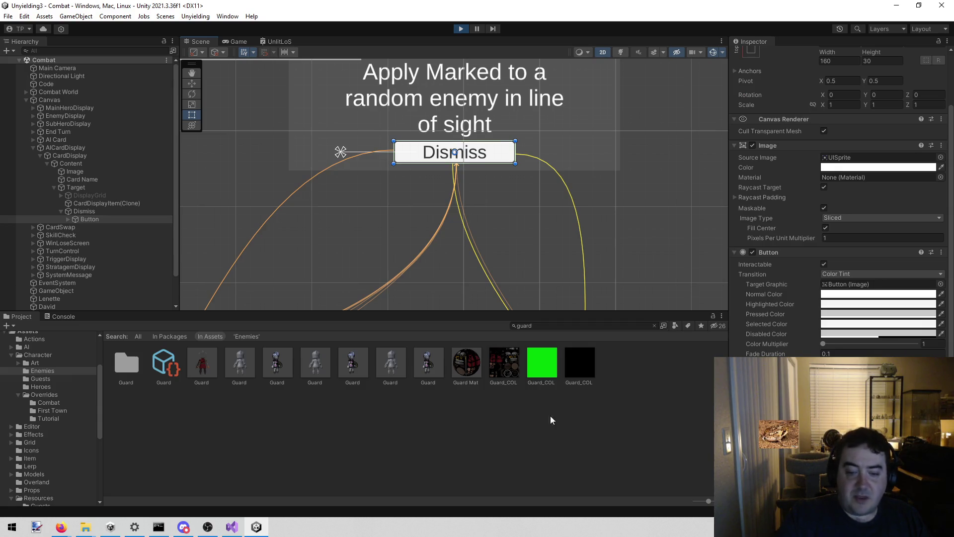
left_click(232, 527)
left_click(409, 297)
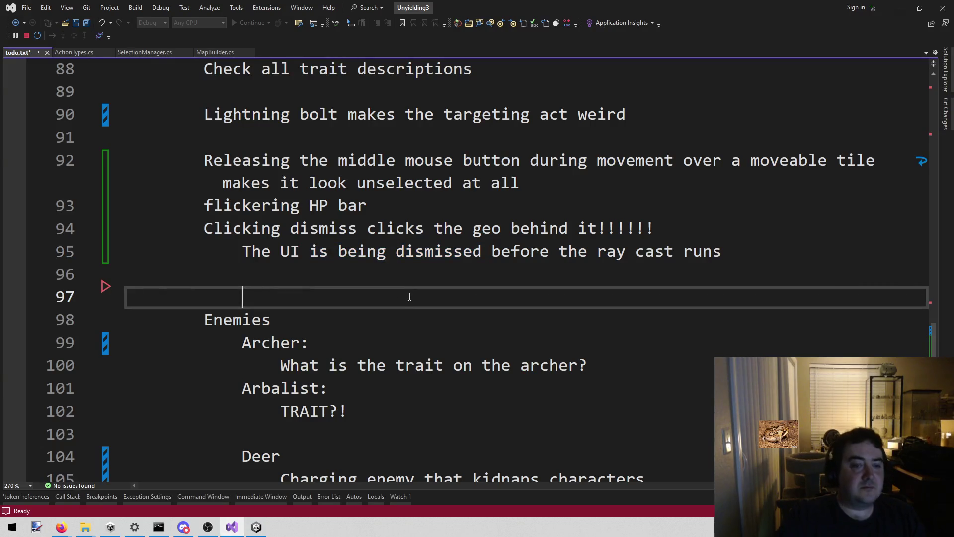
Open CardDisplay.cs, add 'bool dismissed = false;' above the createdObjects list, and save
key("shift+alt+o")
type("cardd")
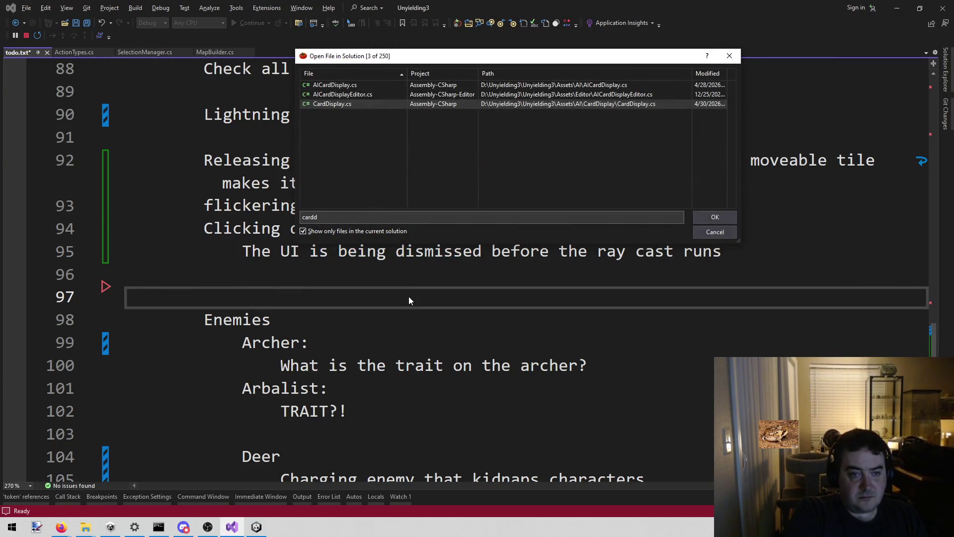
key("Return")
scroll(817, 274, "down", 2)
left_click(818, 273)
key("ctrl+Return")
key("ctrl+Return")
type("bool")
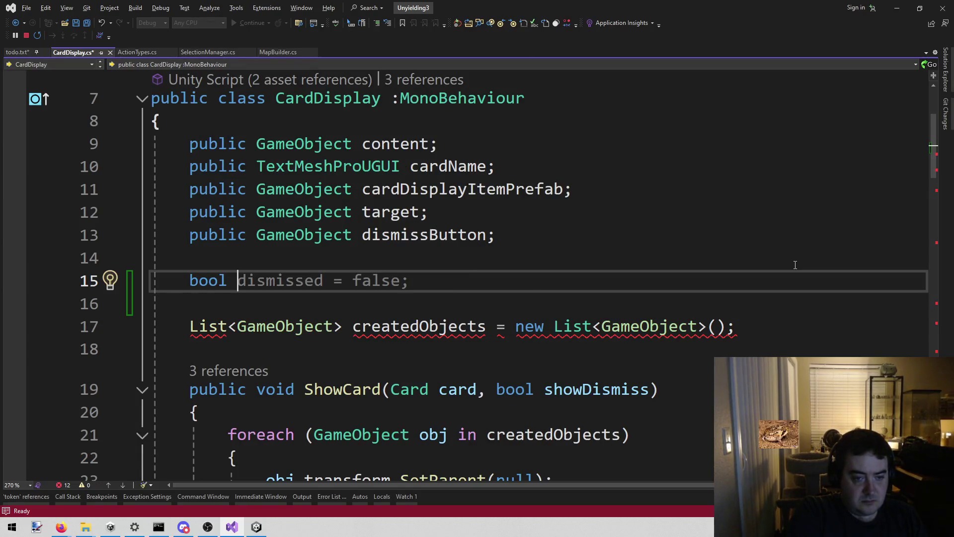
key("Tab")
key("ctrl+s")
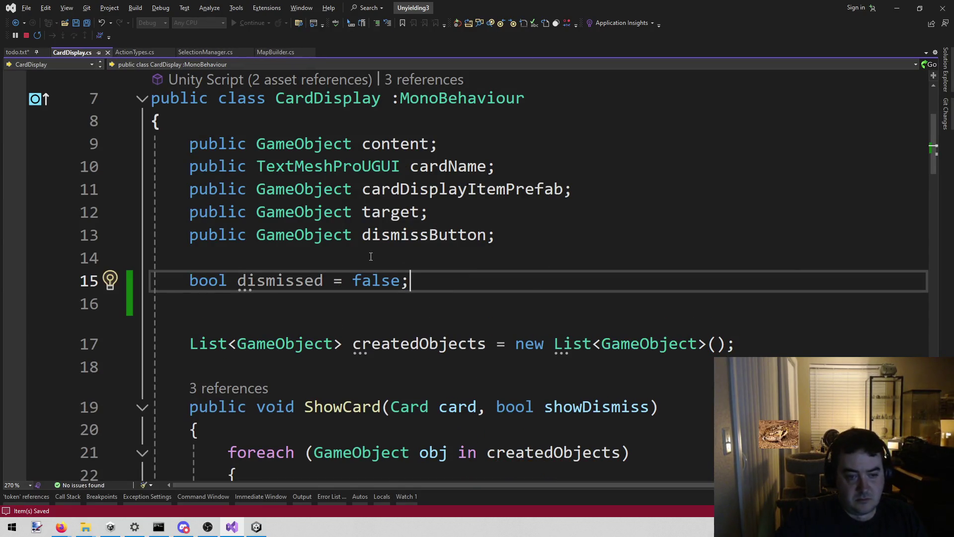
At the top of Dismiss, add 'dismissed = true;' under a new 'if (!dismissed) {' block
double_click(289, 278)
scroll(348, 269, "down", 20)
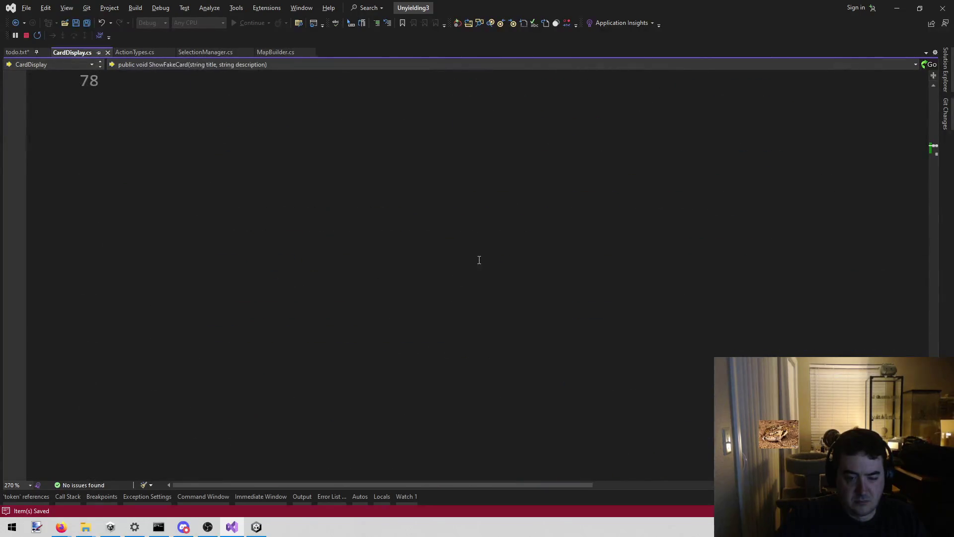
scroll(479, 260, "up", 6)
left_click(316, 399)
key("Up")
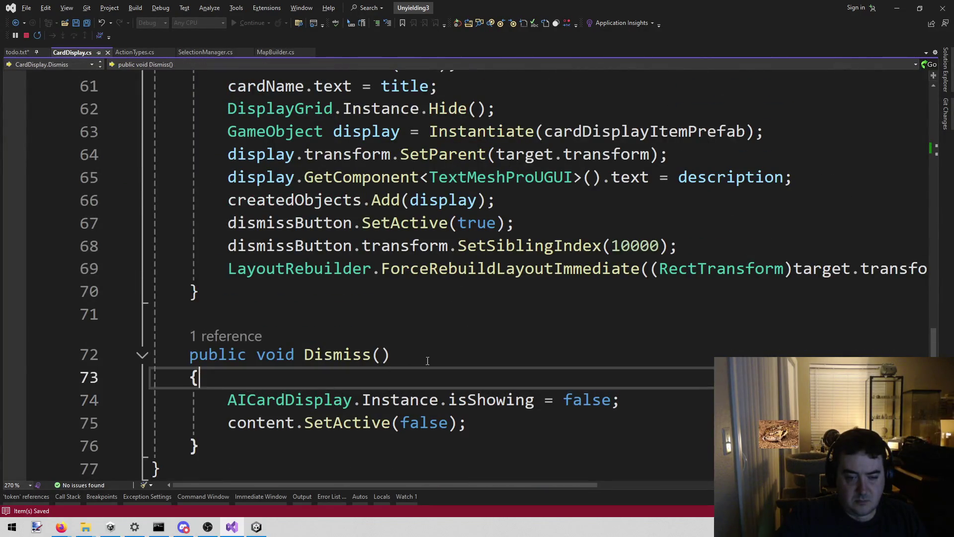
key("Return")
type("dismissed = true;")
key("Up")
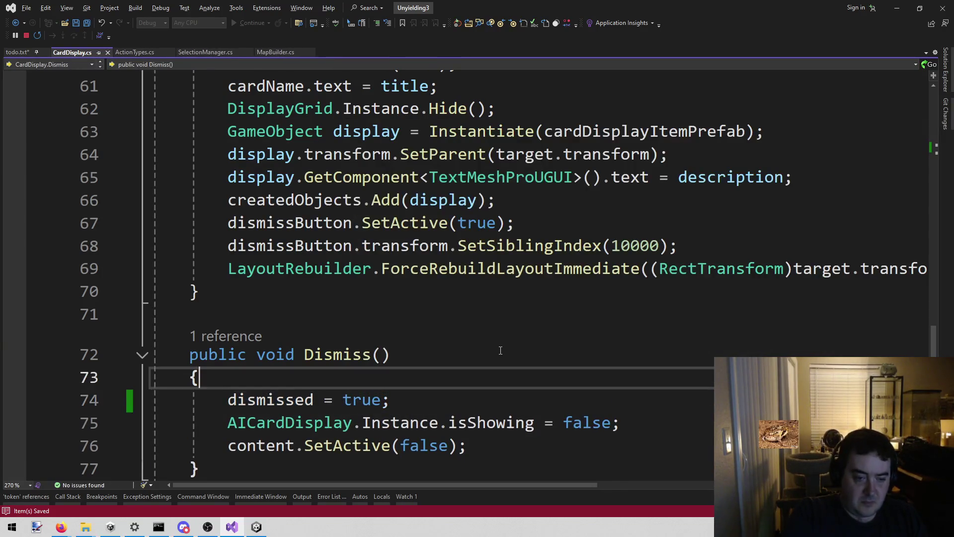
key("Return")
type("if (!dismissed")
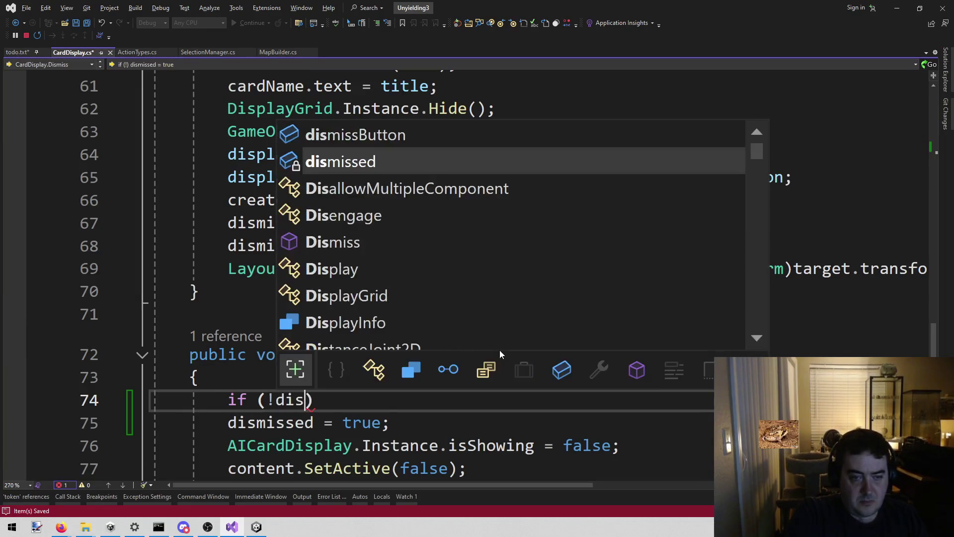
type(")")
key("Return")
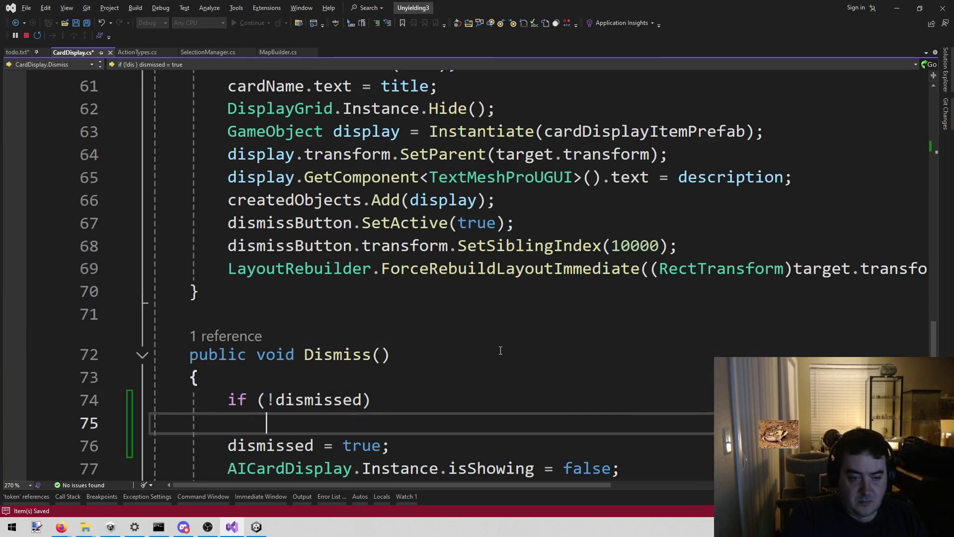
type("{")
key("Return")
Move the three existing Dismiss statements inside the if (!dismissed) block
scroll(500, 349, "down", 2)
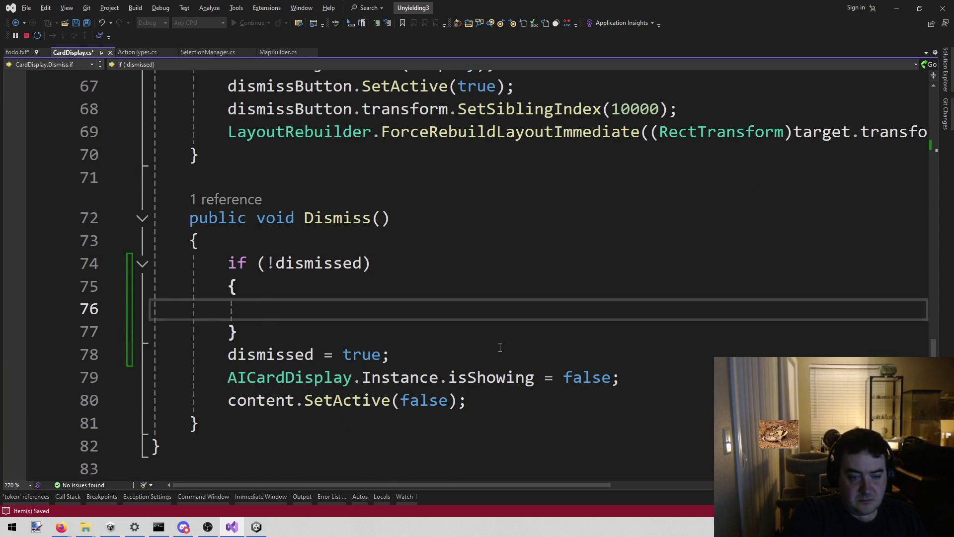
key("Up")
key("Up")
key("Down")
key("Down")
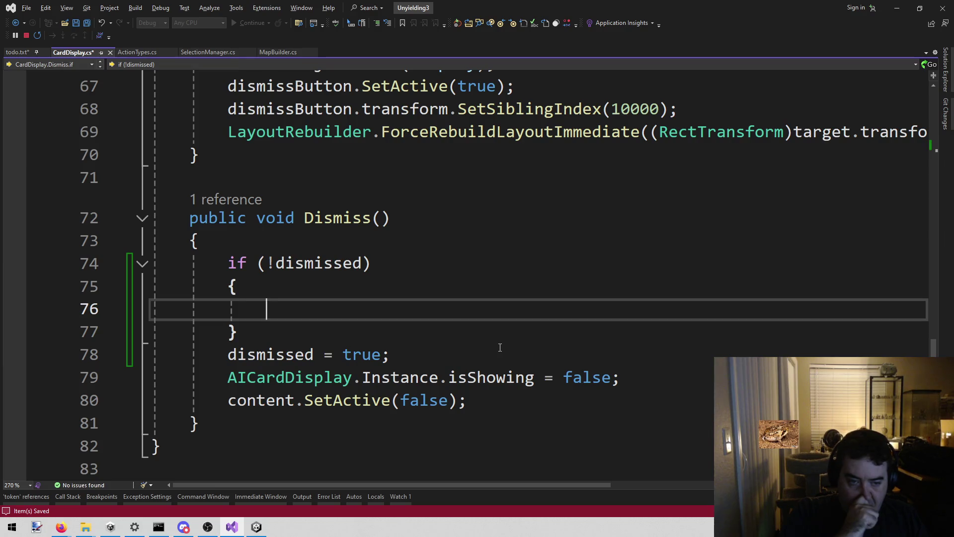
key("Down")
key("Down")
key("Down")
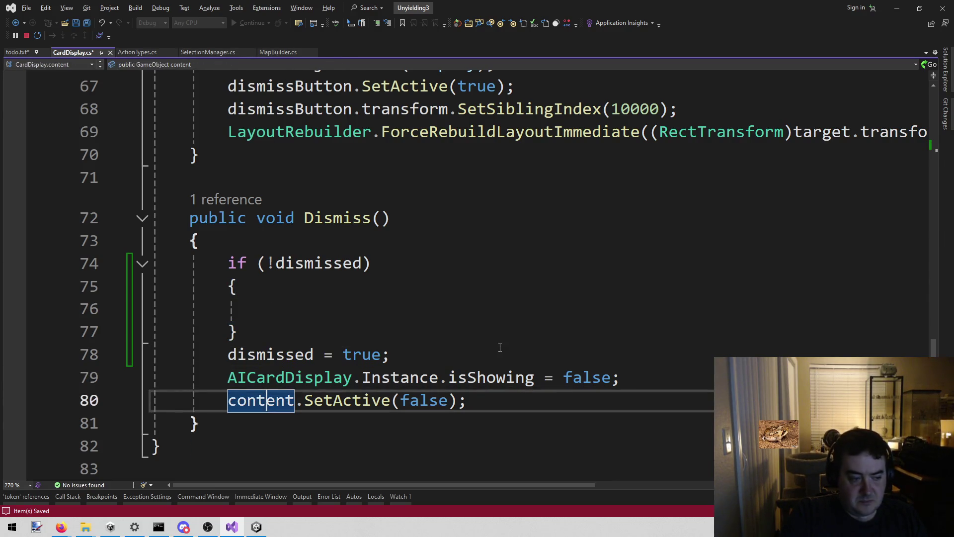
key("End")
key("shift+Home")
key("shift+Up")
key("shift+Up")
key("ctrl+x")
key("Up")
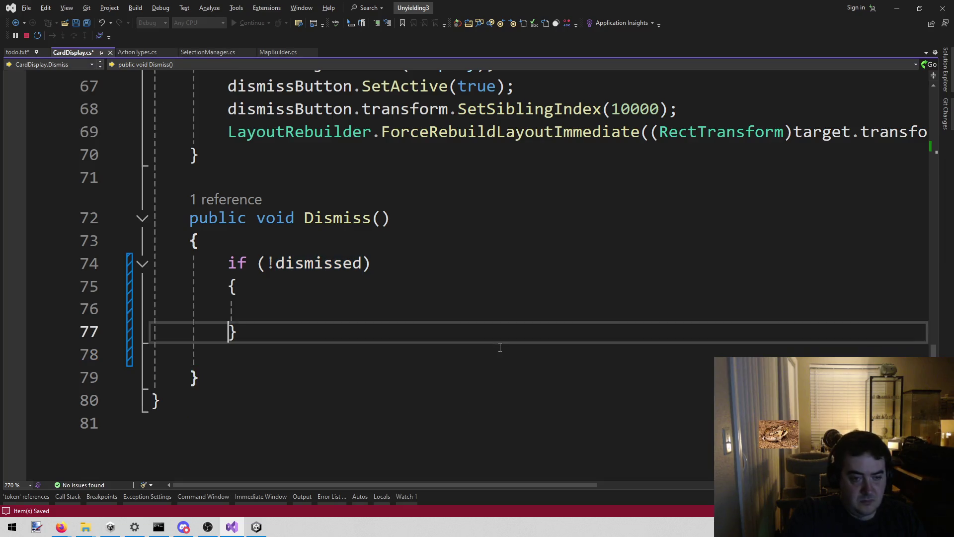
key("ctrl+v")
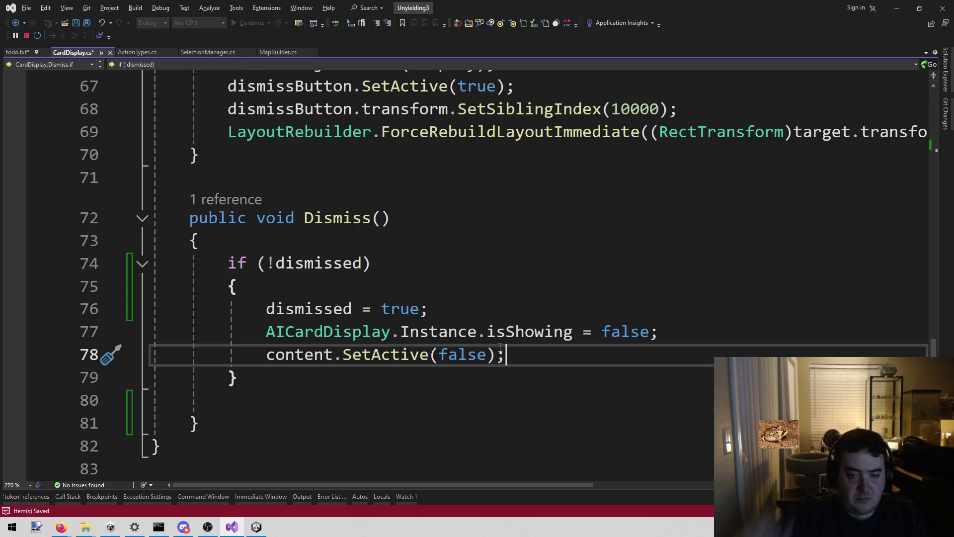
Remove the leftover blank line below the if block and review the finished Dismiss method
triple_click(263, 355)
left_click_drag(512, 355, 263, 350)
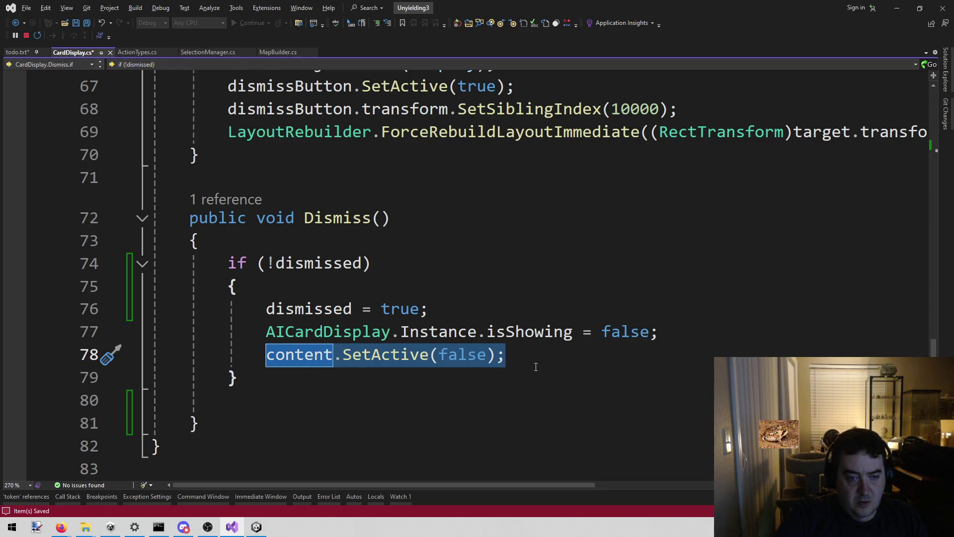
left_click(362, 400)
left_click(362, 423)
left_click(368, 400)
key("shift+Home")
key("BackSpace")
key("BackSpace")
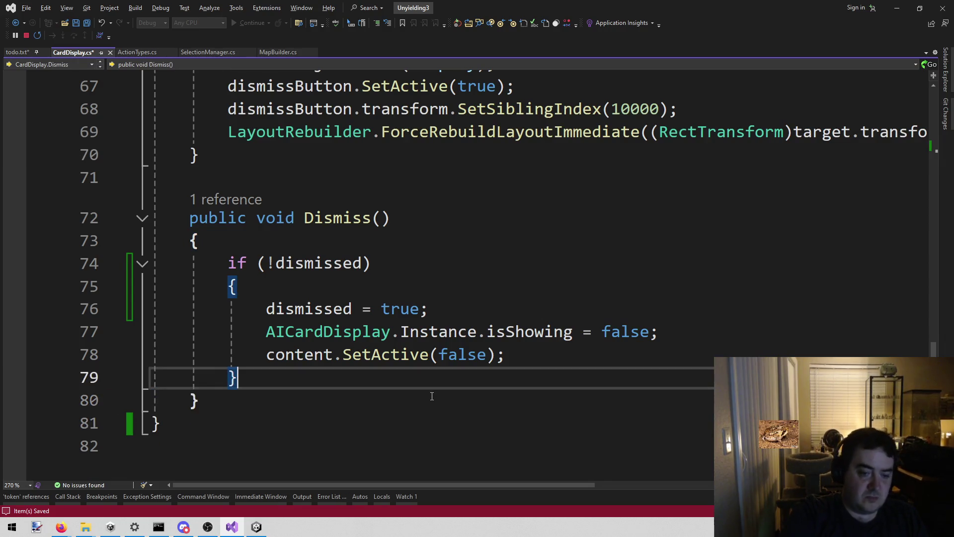
left_click(405, 401)
left_click(472, 373)
left_click(544, 363)
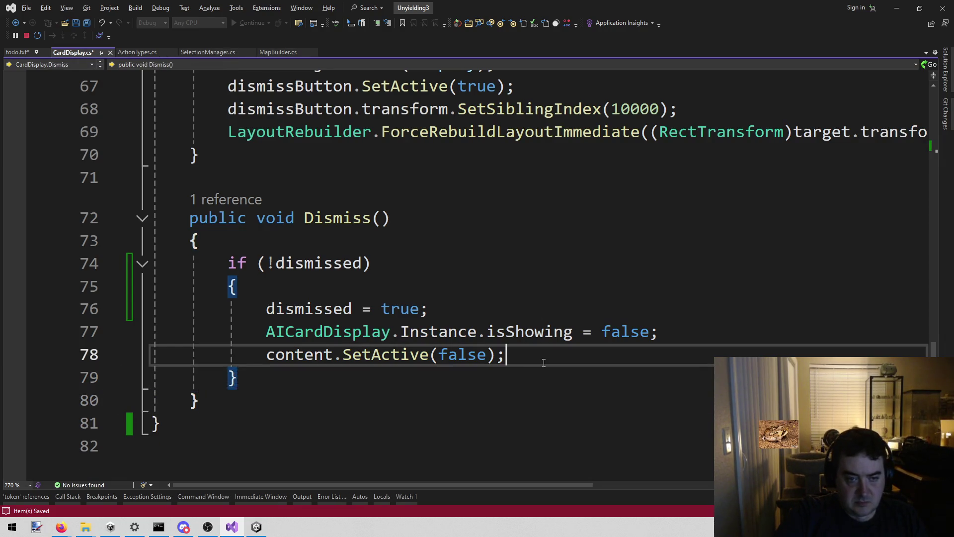
scroll(544, 363, "up", 19)
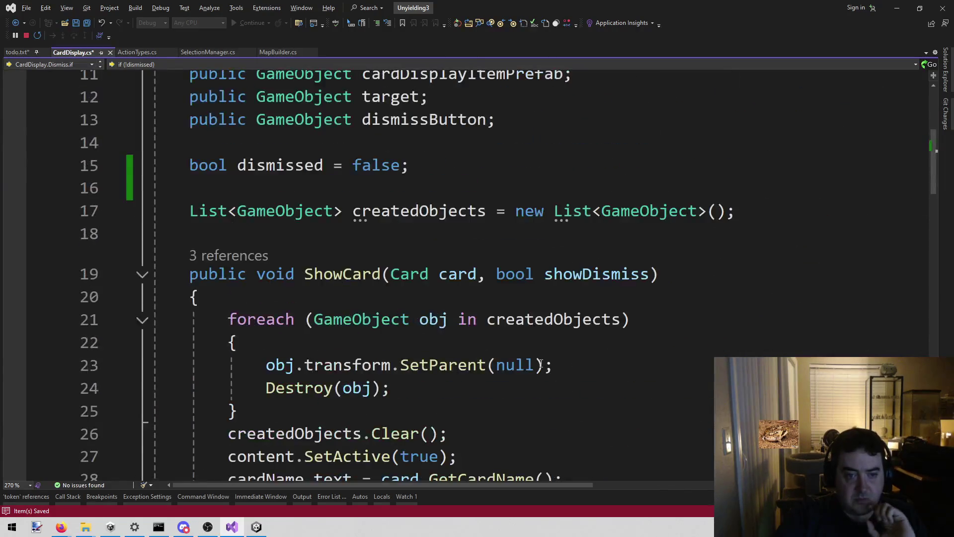
scroll(540, 364, "down", 18)
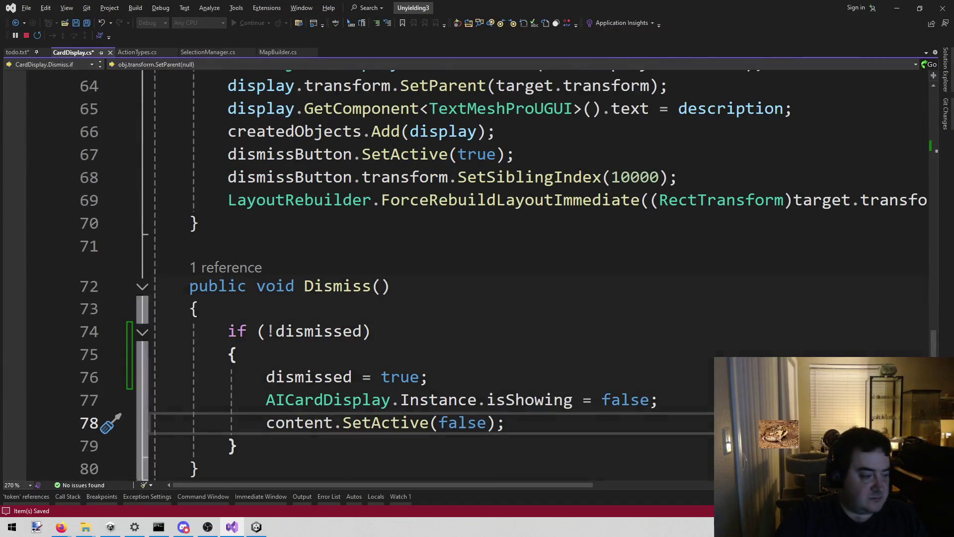
key("alt+Tab")
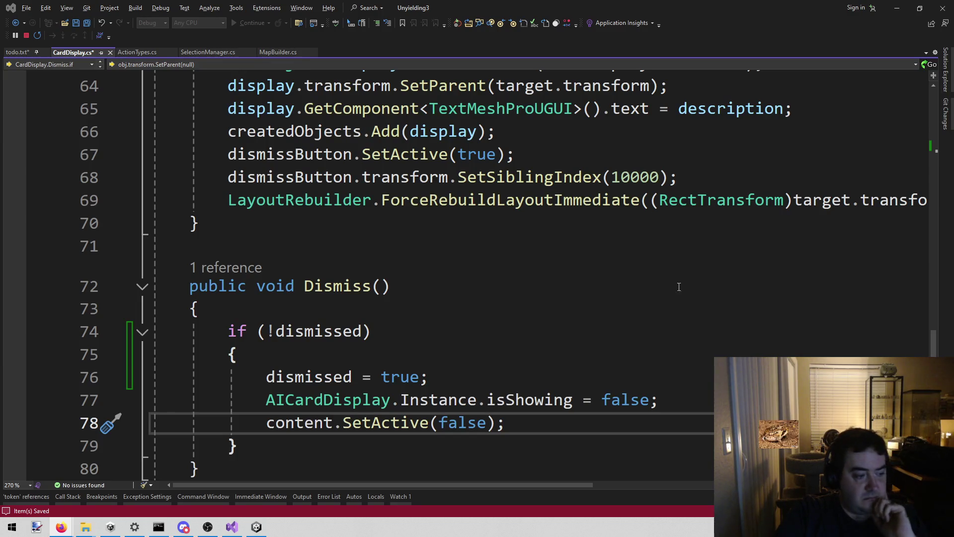
scroll(522, 315, "down", 3)
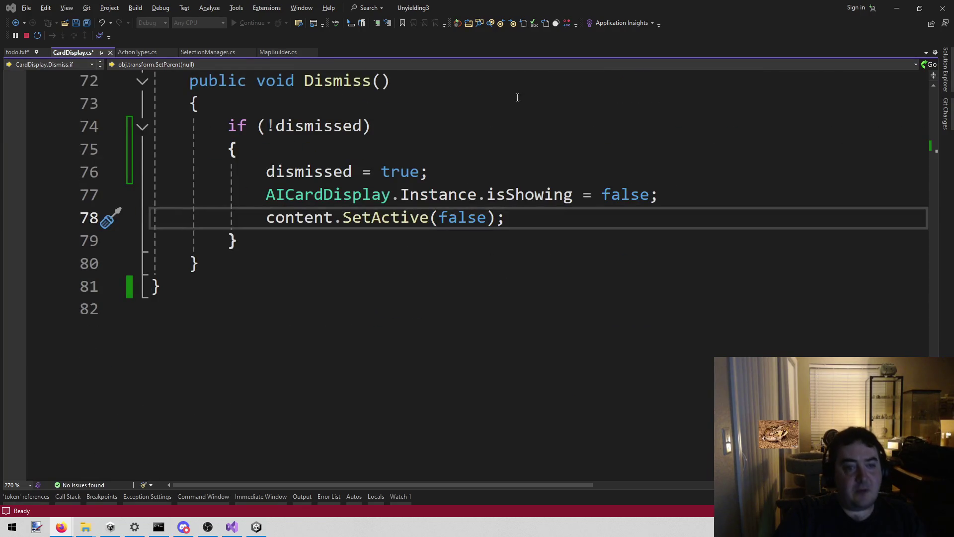
Insert an empty first line inside the if (!dismissed) block of Dismiss
left_click(447, 104)
left_click(400, 152)
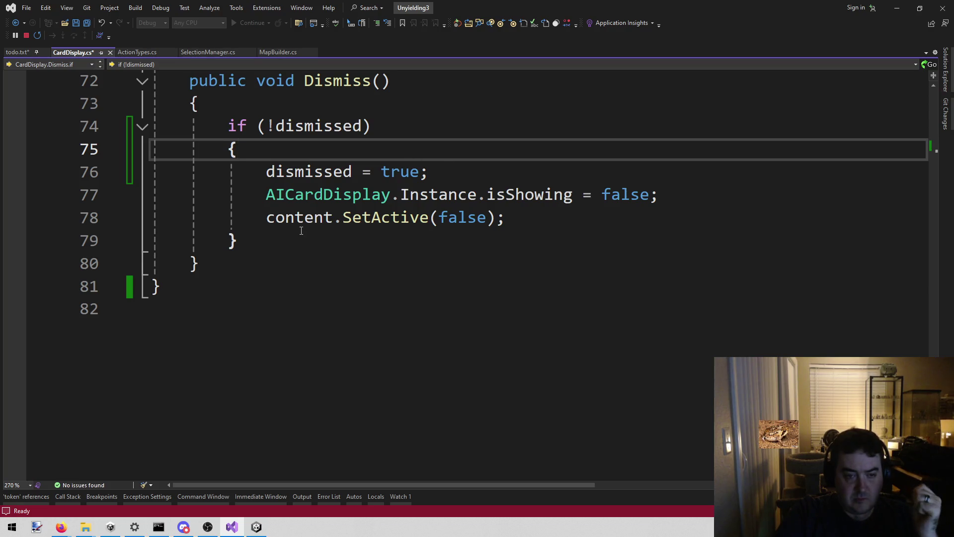
mouse_move(302, 224)
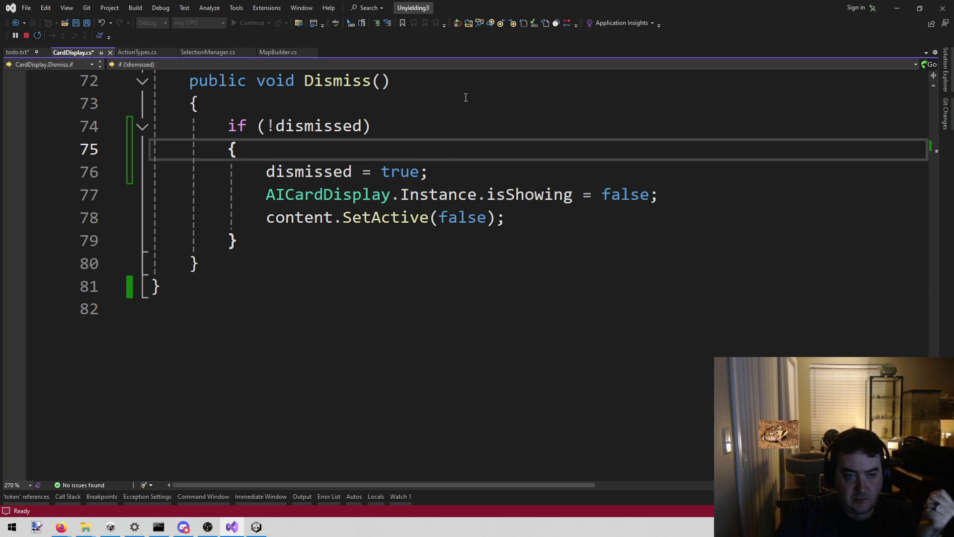
key("Return")
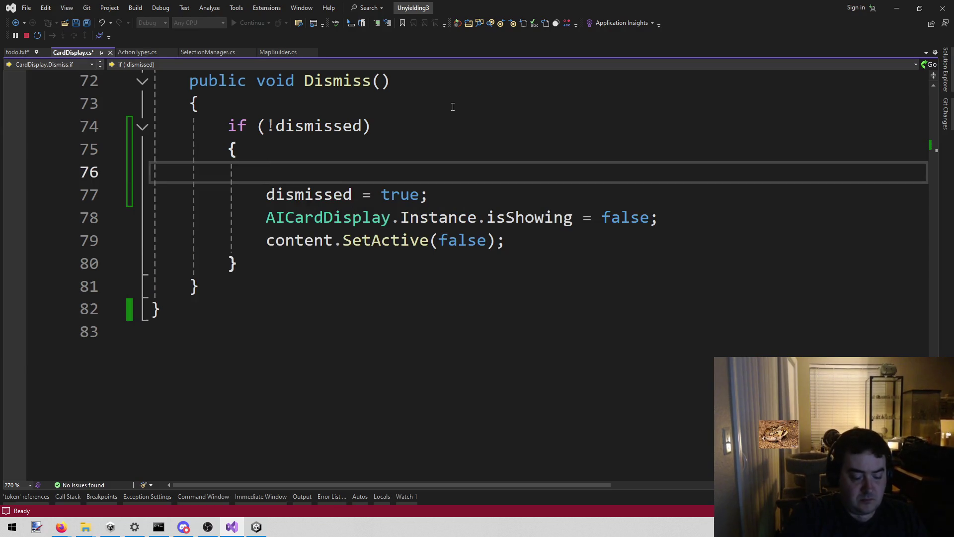
Open FadeLerp.cs via Open File in Solution, then return to CardDisplay.cs's new empty line
key("alt+shift+o")
type("fa")
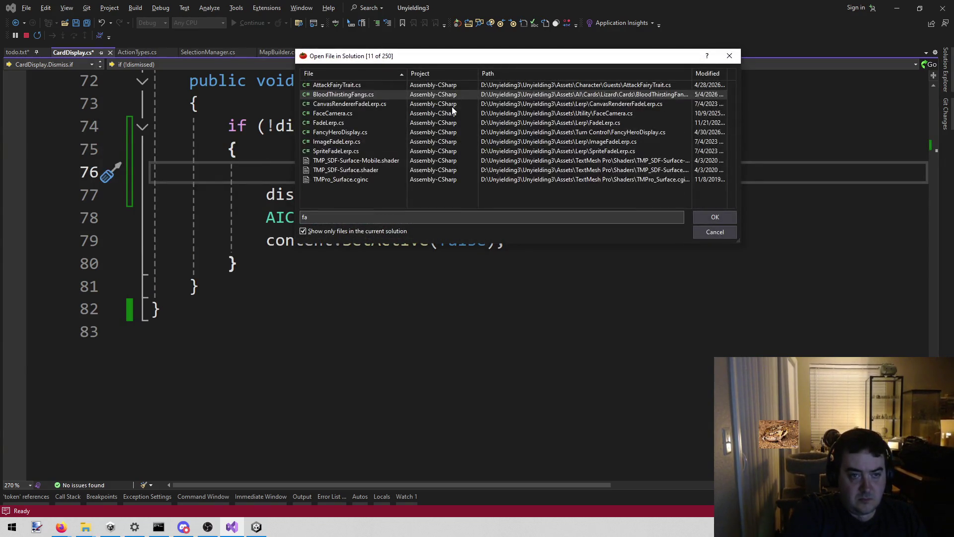
type("de")
key("Return")
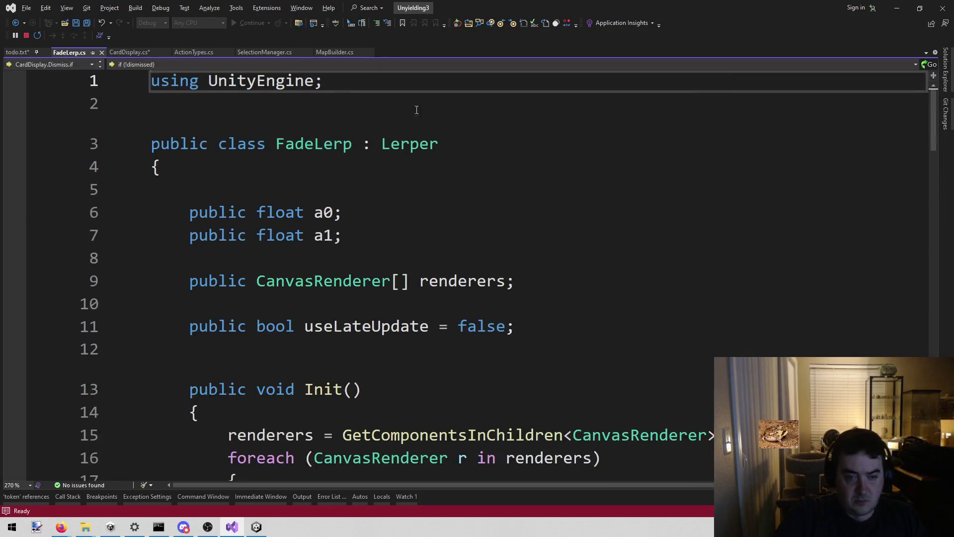
key("ctrl+Tab")
left_click(335, 152)
left_click(327, 169)
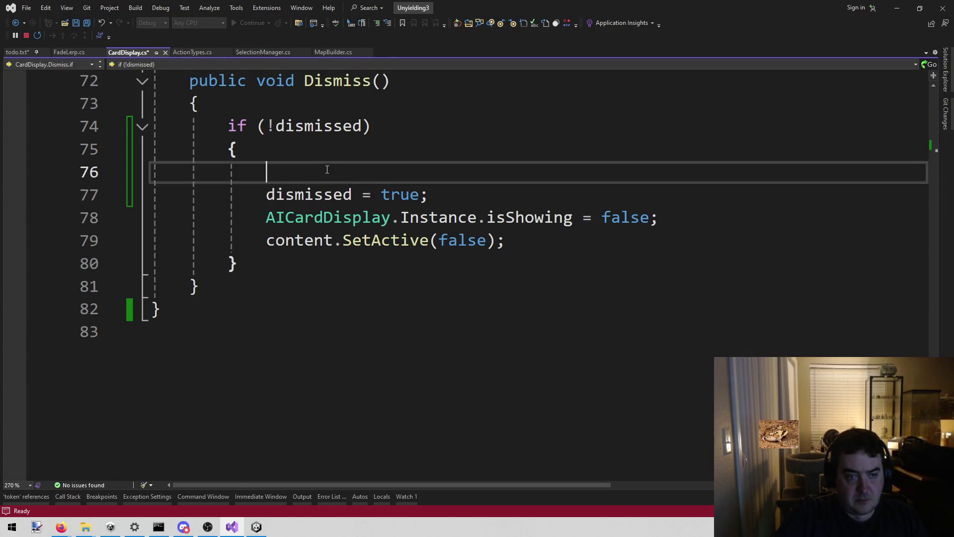
Write 'FadeLerp lerp = content.AddComponent<FadeLerp>();' in Dismiss and save CardDisplay.cs
key("BackSpace")
type("conten")
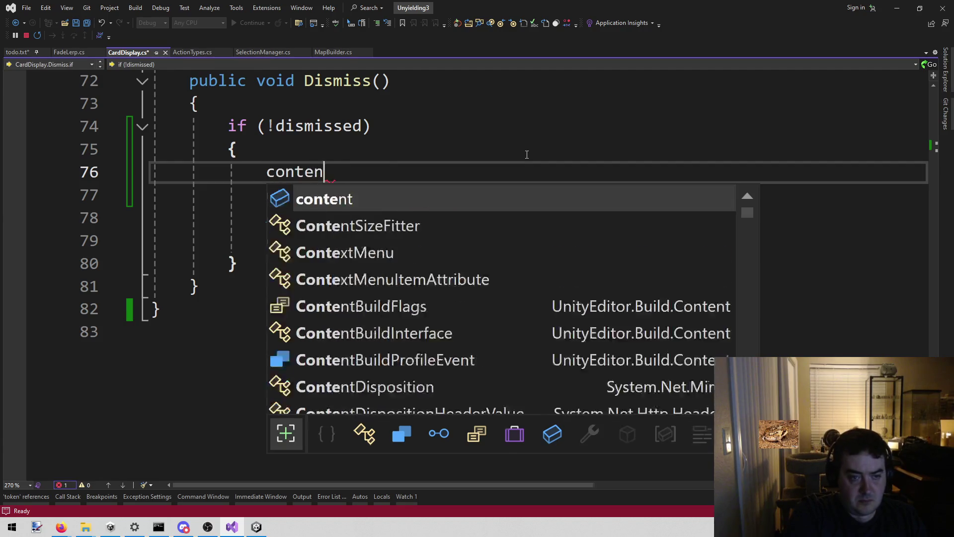
type("t.add(")
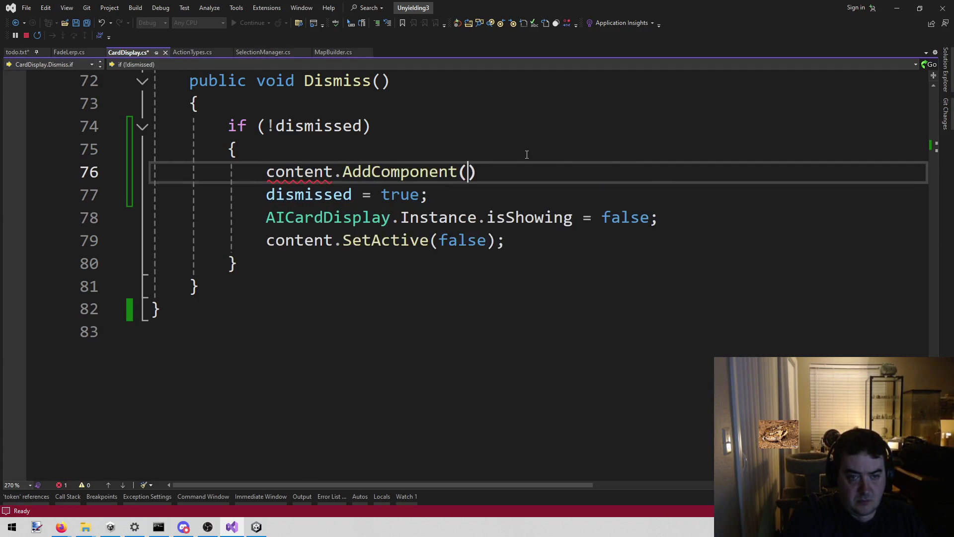
key("BackSpace")
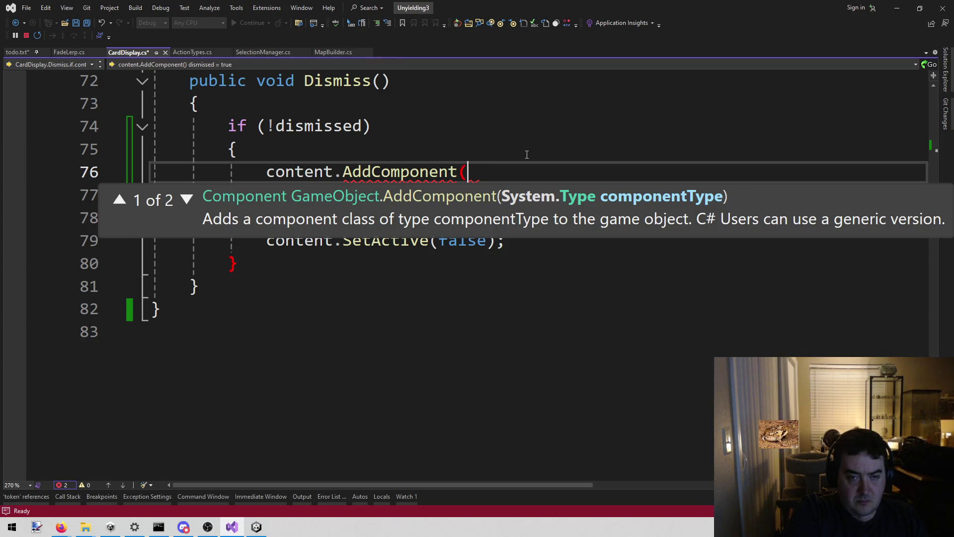
type("<Fadel")
key("Tab")
type(">();")
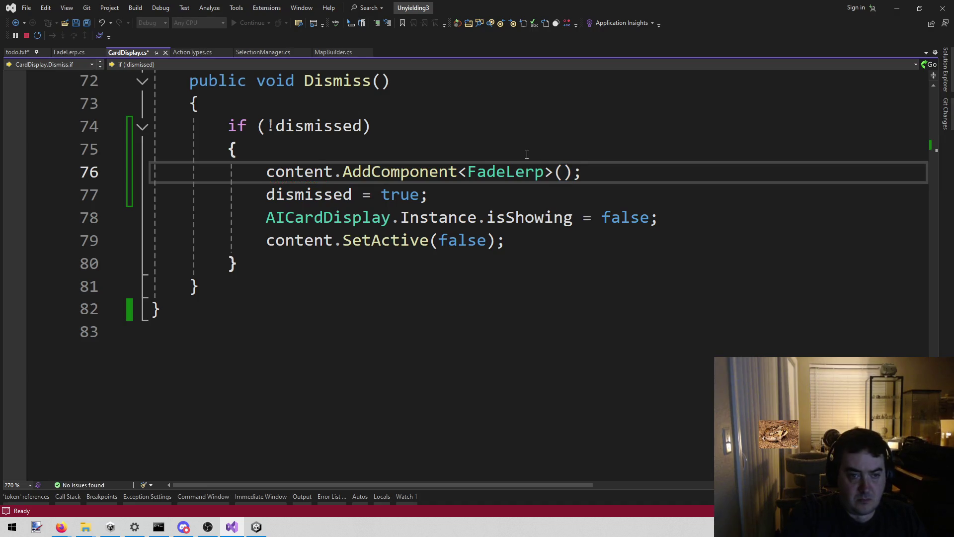
key("ctrl+z")
type("Fadel")
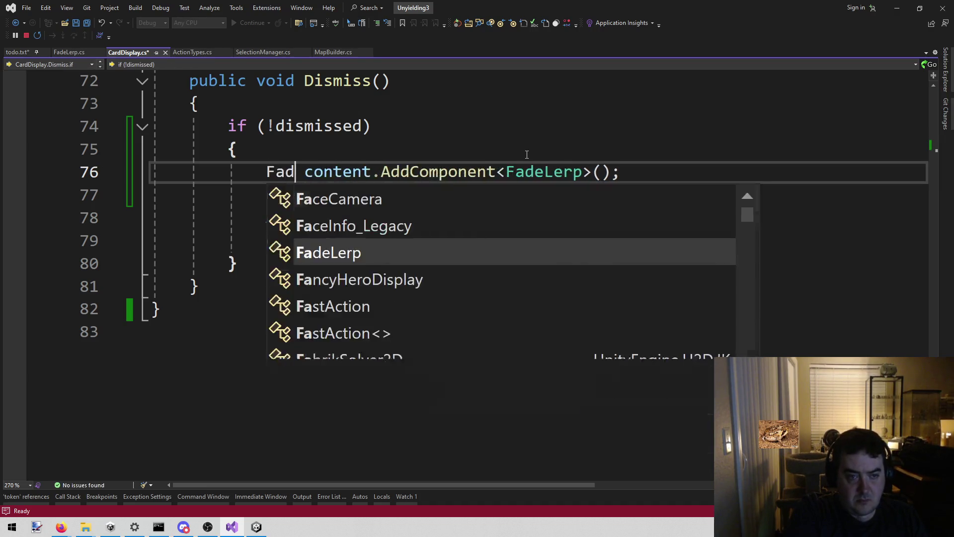
key("Tab")
type("lerp =")
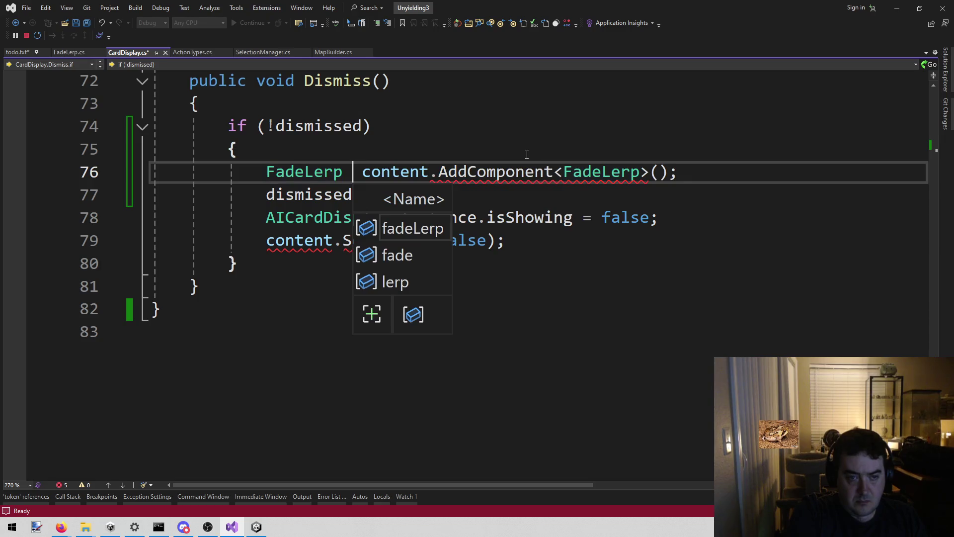
key("ctrl+s")
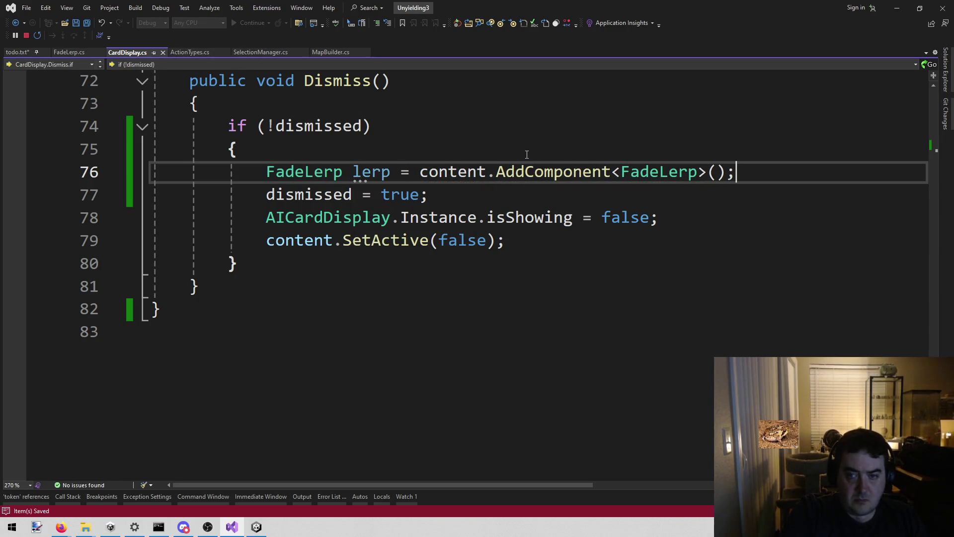
Delete the isShowing and SetActive(false) lines from Dismiss and begin a new public method below it
key("Down")
key("Down")
key("Down")
key("End")
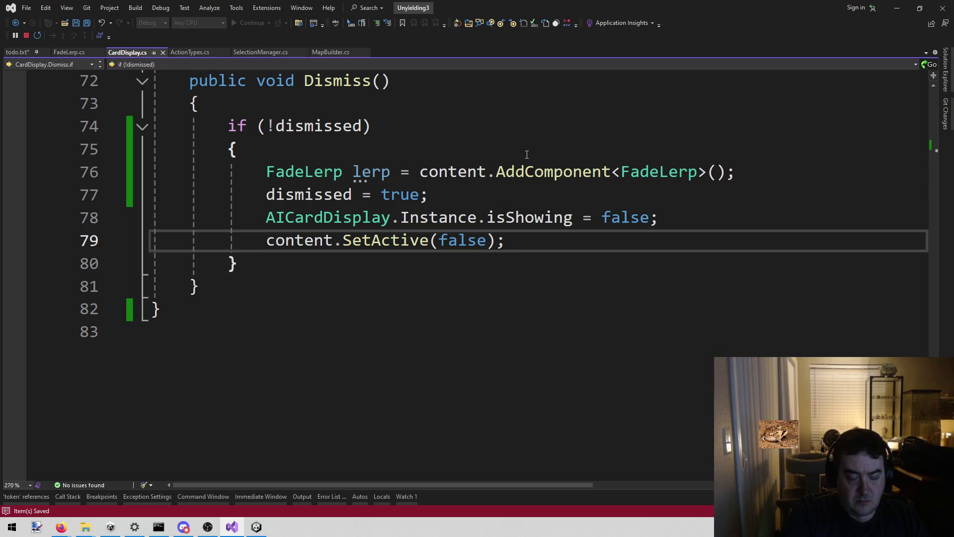
key("shift+Up")
key("shift+Home")
key("ctrl+c")
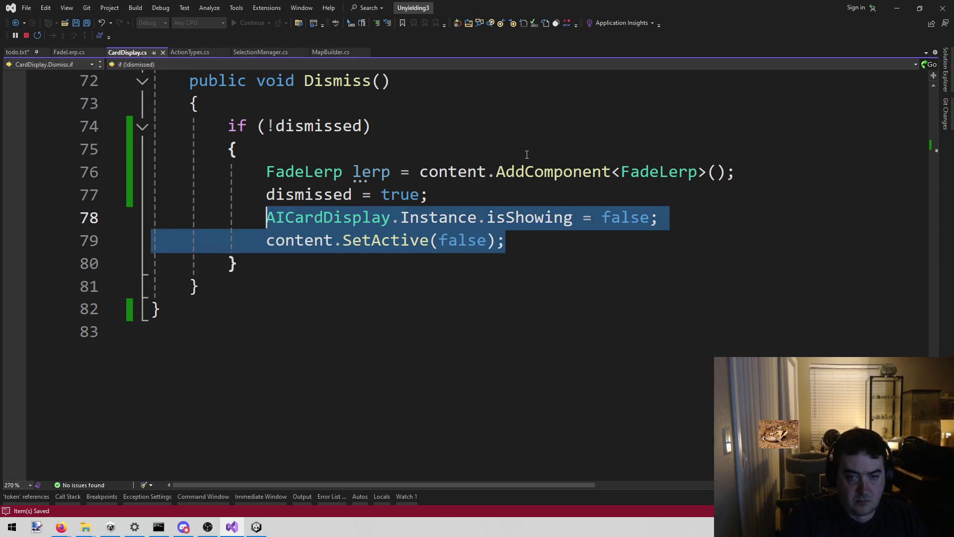
key("Delete")
key("Down")
key("Down")
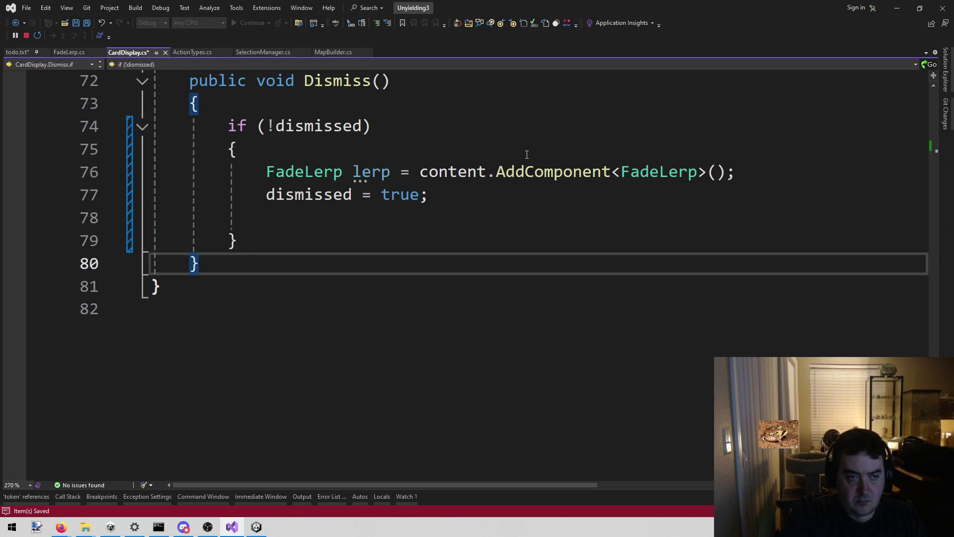
key("Return")
key("Return")
type("publi")
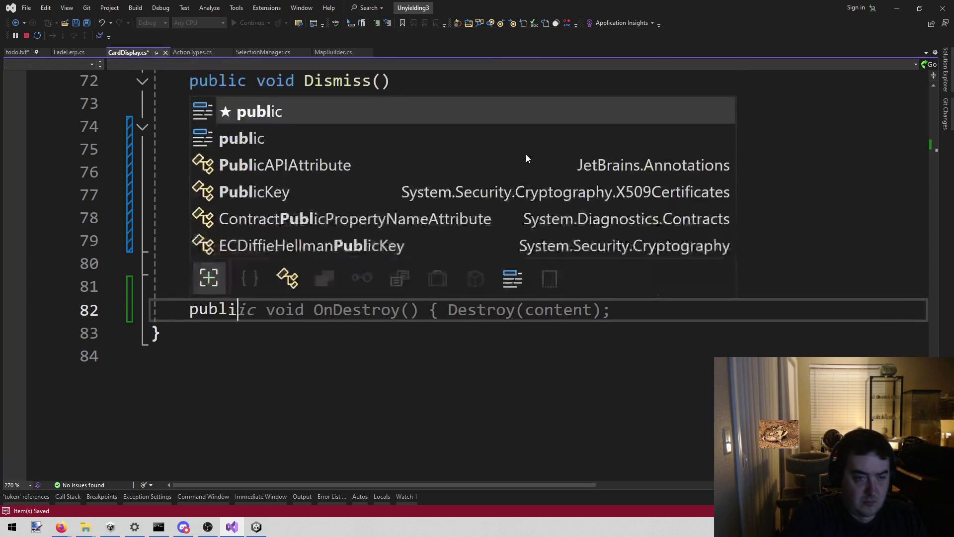
type("c void Dismiss")
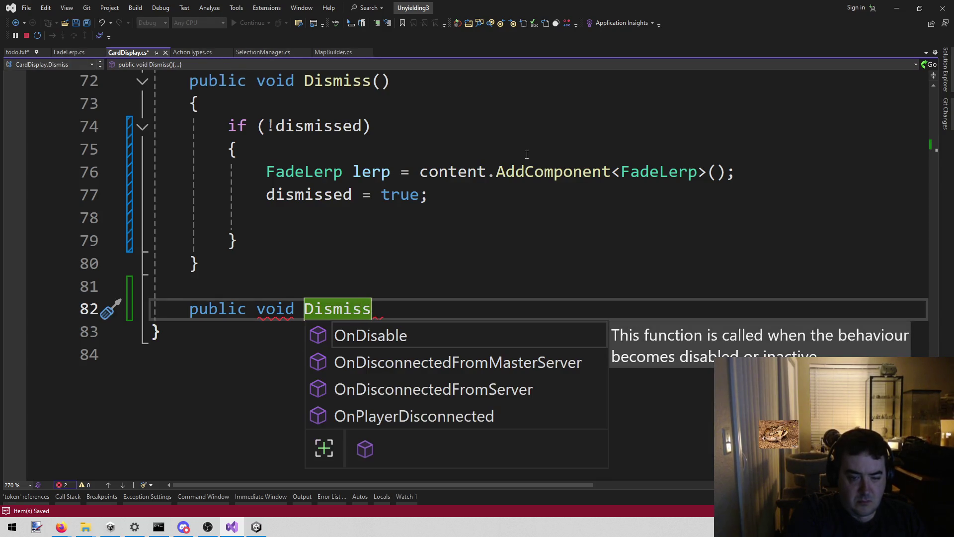
Name the method DismissActual() and paste the isShowing and SetActive(false) lines into its body
key("BackSpace")
key("BackSpace")
key("BackSpace")
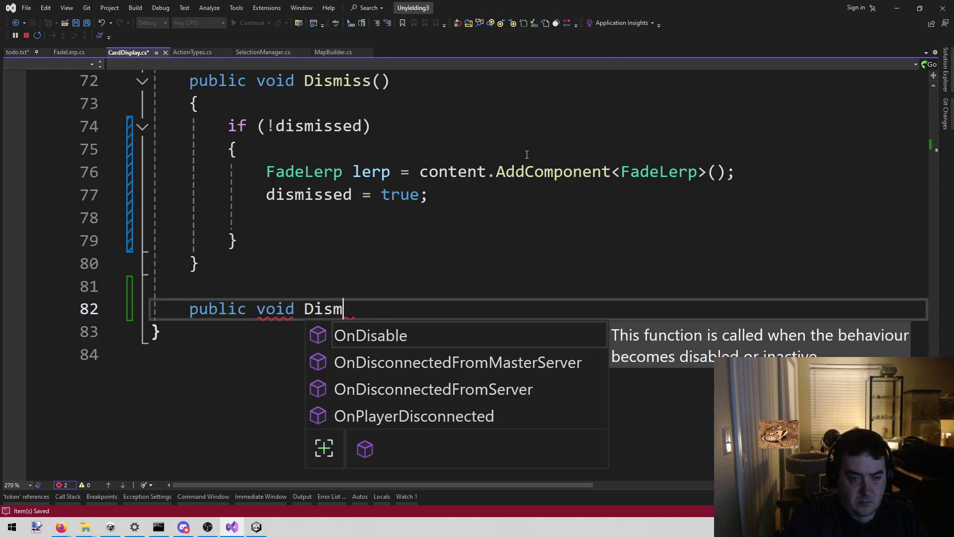
type("issAcrtu")
key("BackSpace")
key("BackSpace")
key("BackSpace")
type("tual()")
key("Return")
type("{")
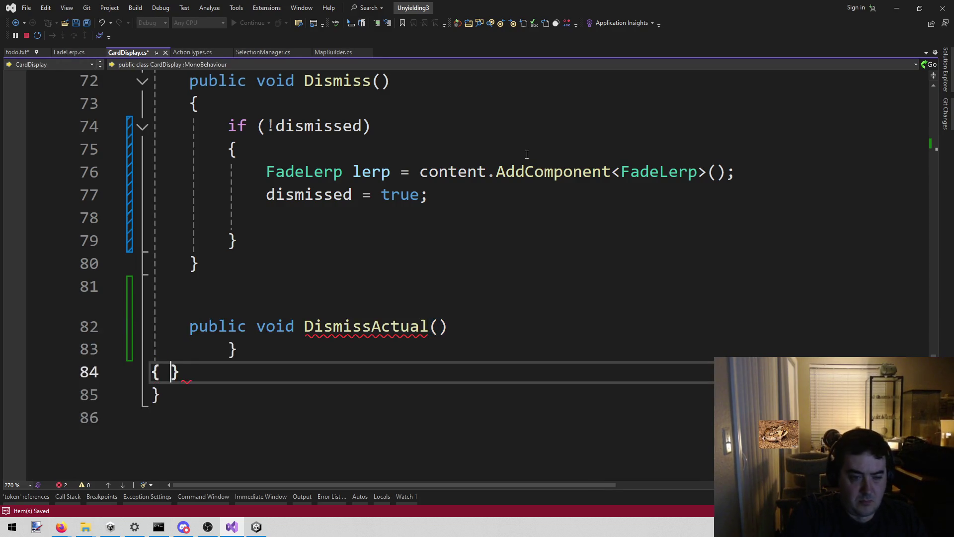
key("BackSpace")
key("BackSpace")
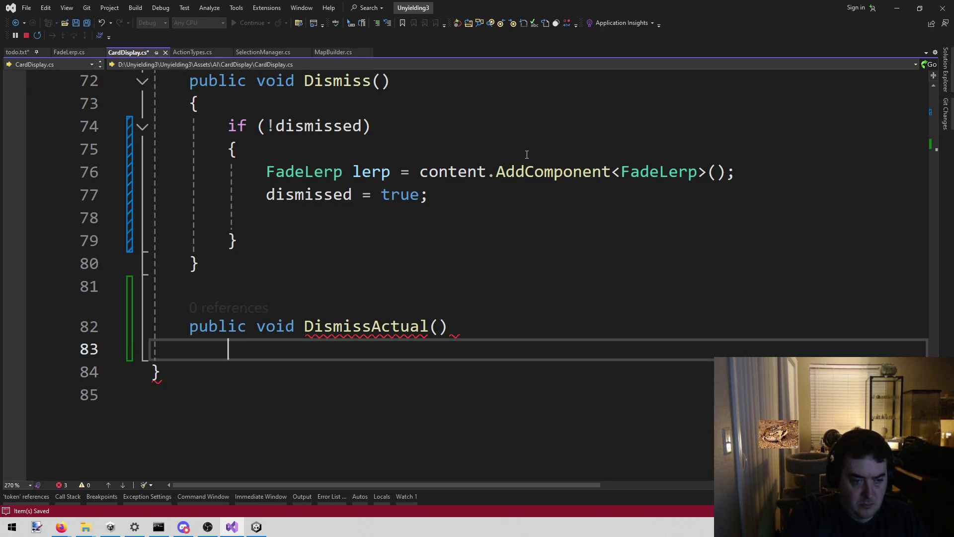
type("{")
key("Return")
key("ctrl+v")
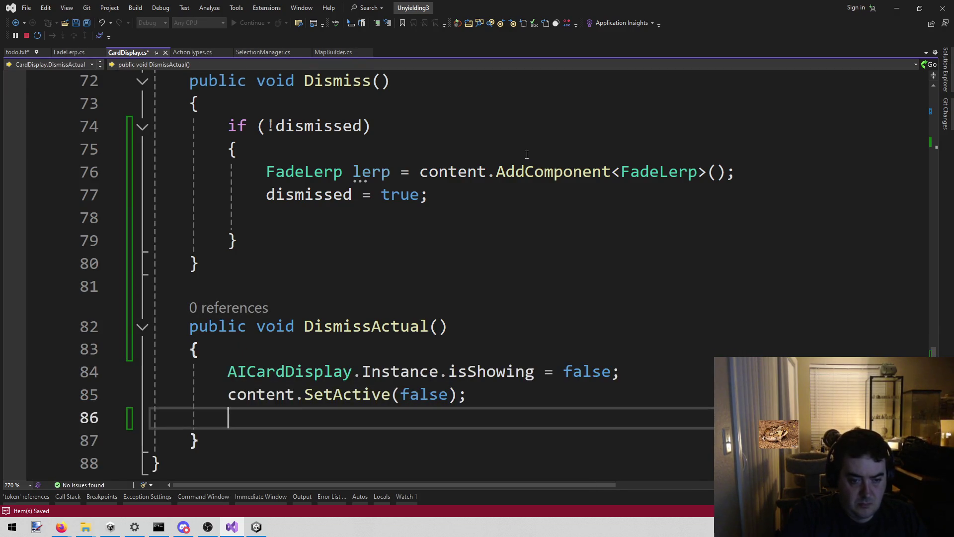
key("BackSpace")
Open a new line above 'dismissed = true;' inside Dismiss
left_click(425, 207)
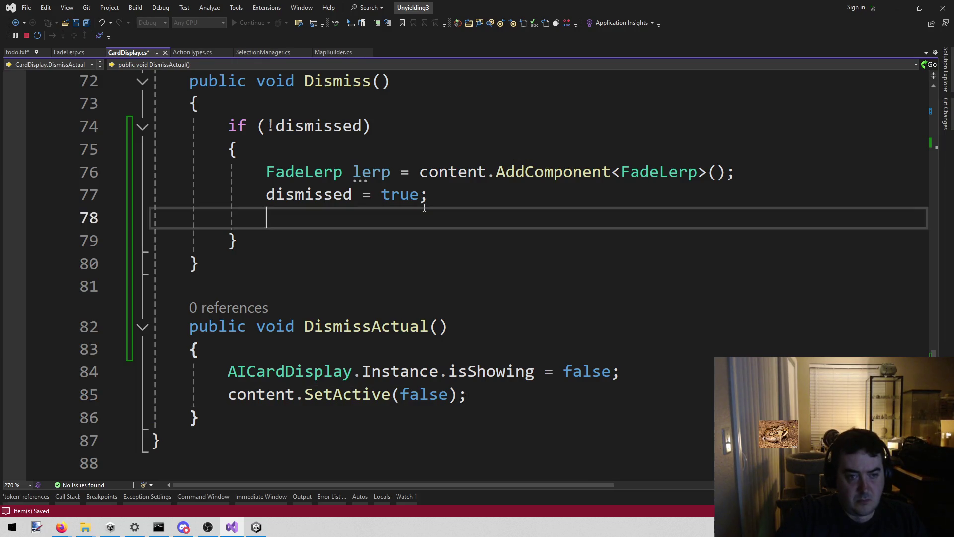
key("Up")
key("ctrl+Return")
Add a lerp.Init(); call in Dismiss with blank lines opened above it
type("lerp.In")
key("Tab")
type("();")
key("Home")
key("Return")
key("Up")
key("Return")
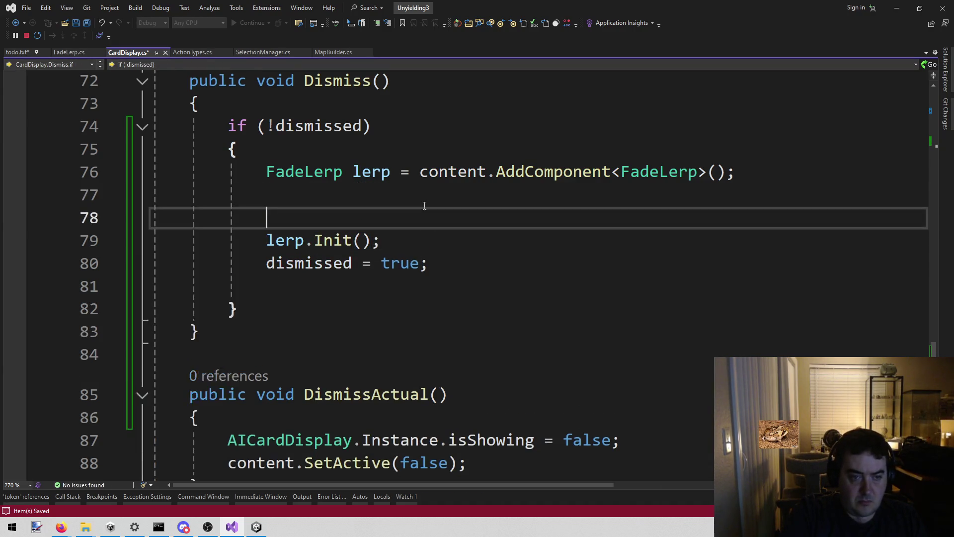
key("Return")
key("Up")
key("Up")
Insert lerp.BasicFadeOut(); above the Init call and tidy the surrounding blank lines
type("lerp.")
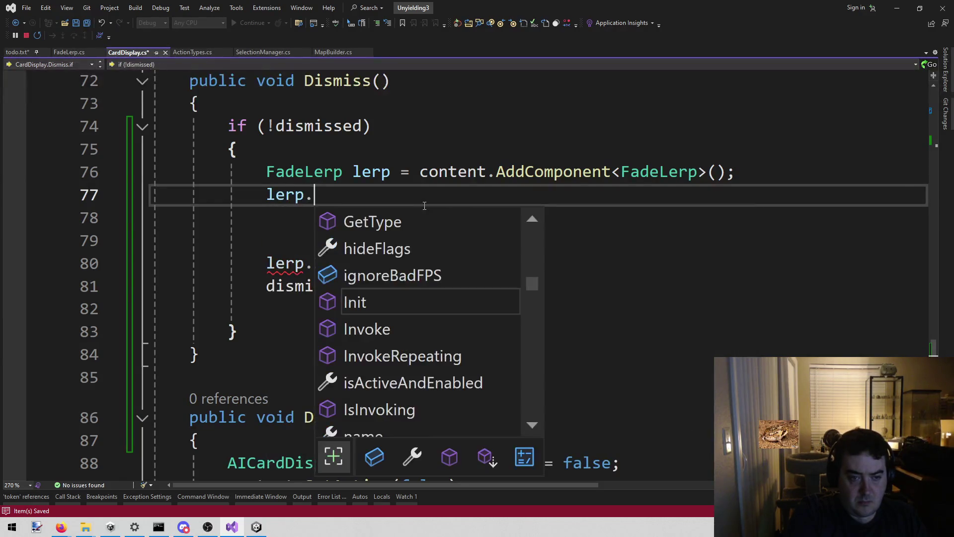
type("a0 = 1;")
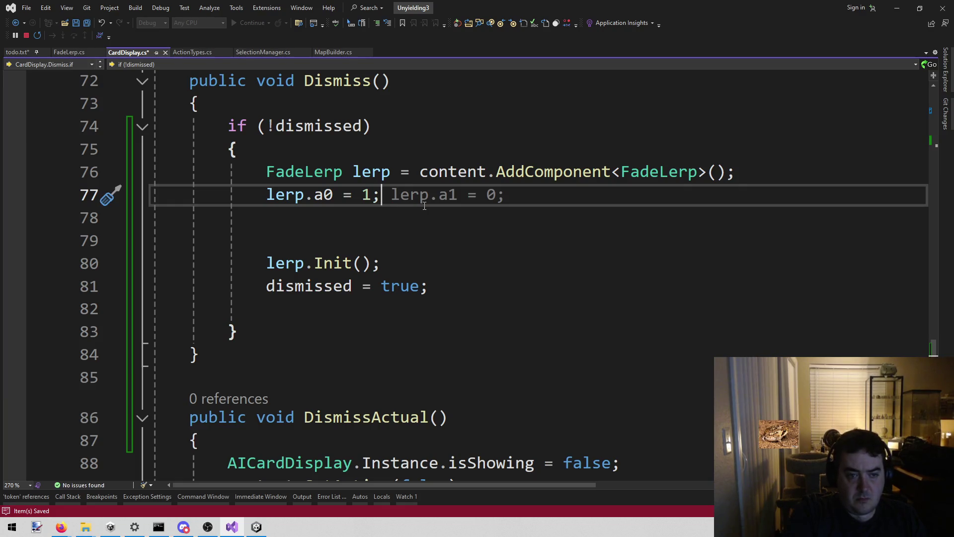
key("BackSpace")
key("BackSpace")
key("BackSpace")
key("BackSpace")
key("BackSpace")
type(".")
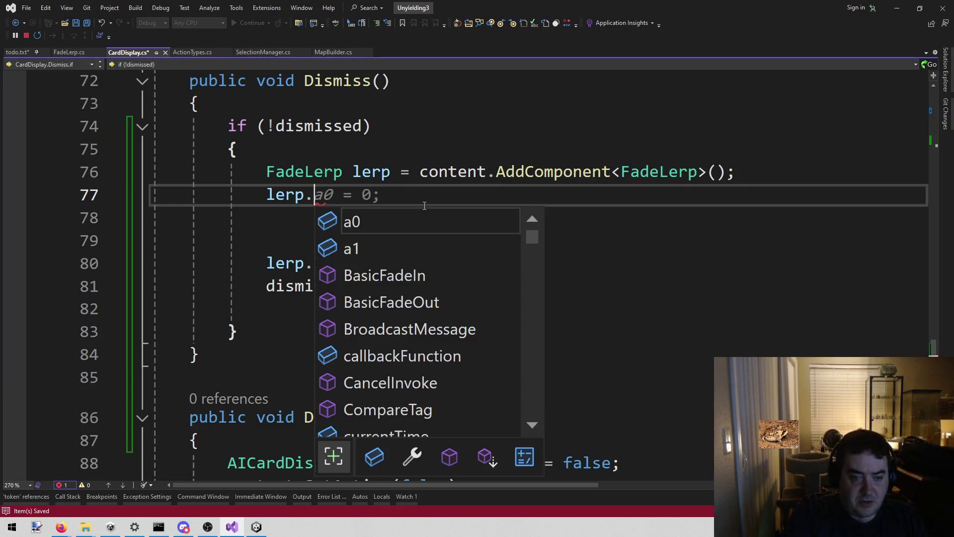
key("Down")
key("Tab")
type("();")
key("Down")
key("Down")
key("Down")
key("Up")
key("shift+Up")
key("shift+Up")
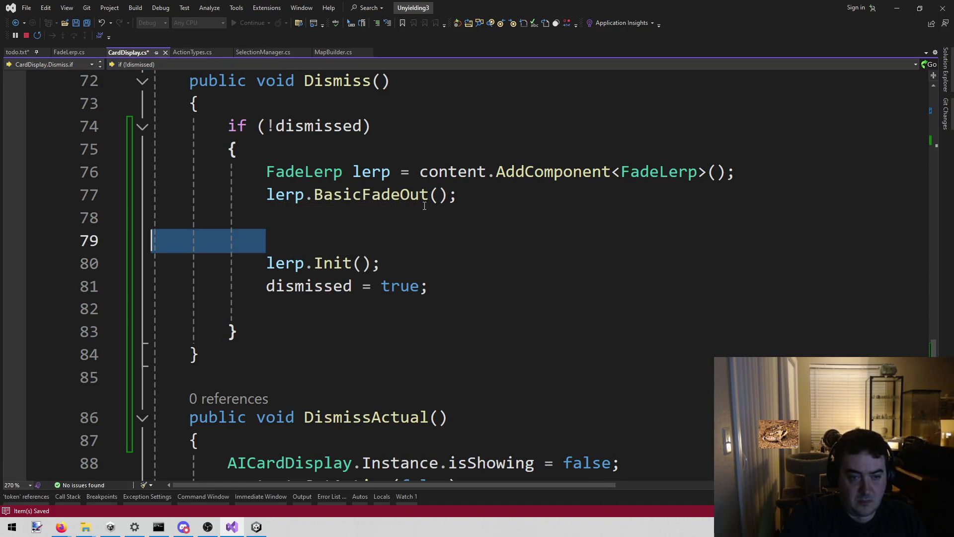
key("Delete")
Add lerp.callbackFunction = DismissActual; after BasicFadeOut
key("Return")
type("lerp.fun")
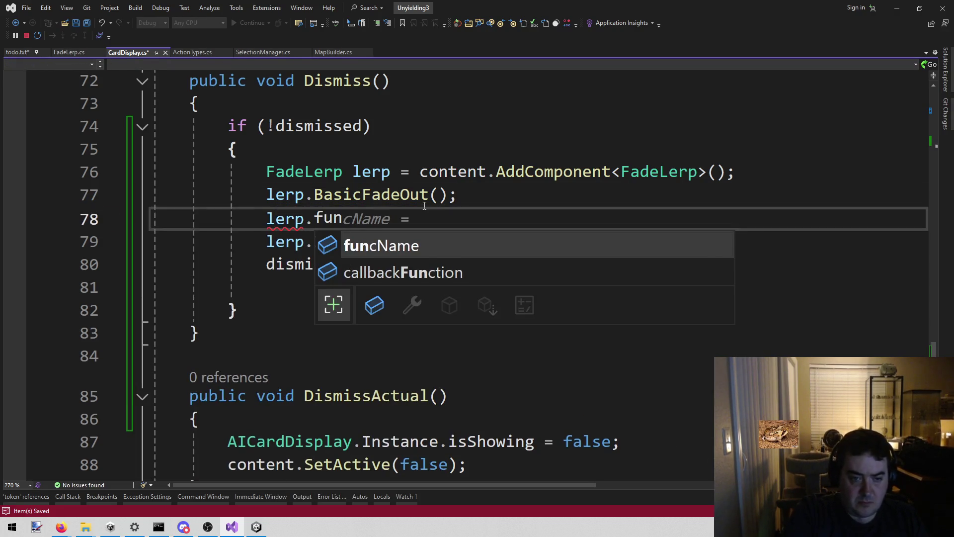
key("Down")
key("Tab")
type("= ")
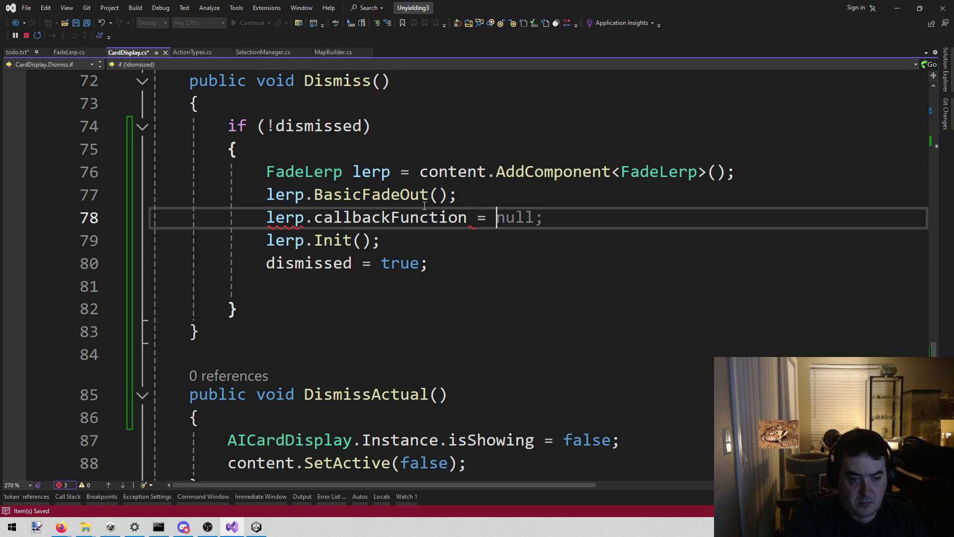
type("dis")
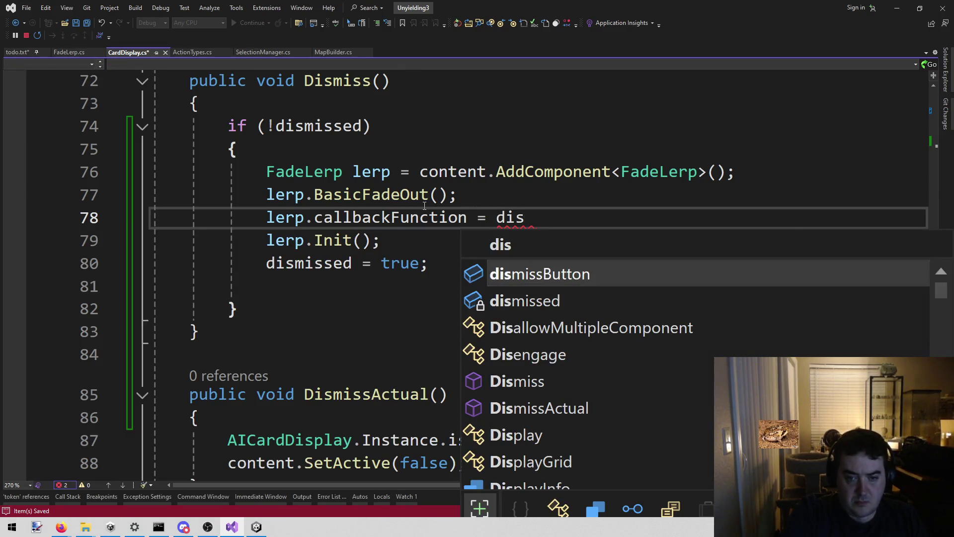
double_click(379, 393)
key("ctrl+c")
double_click(516, 223)
key("ctrl+v")
type(";")
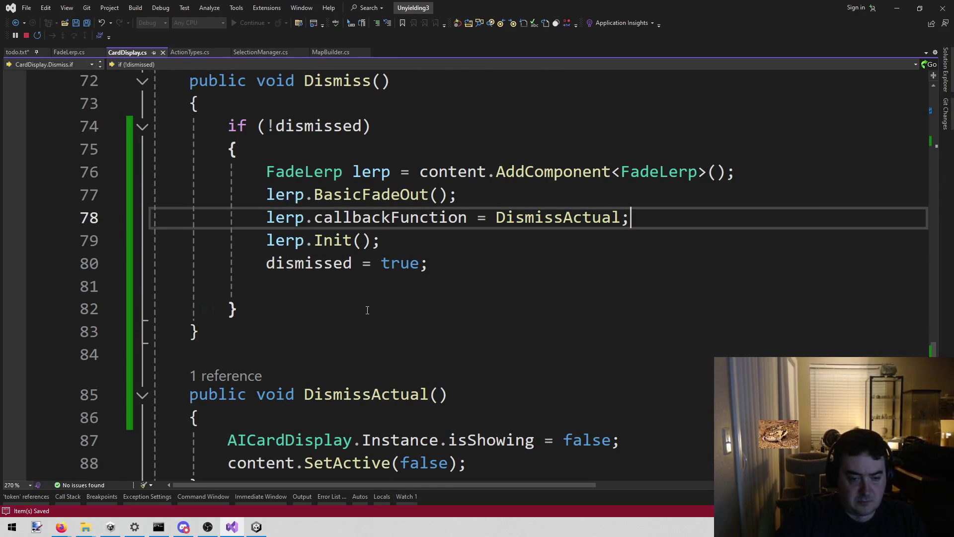
Remove the blank line after dismissed = true and return to Unity
key("Down")
key("Down")
key("Down")
key("shift+Home")
key("BackSpace")
key("BackSpace")
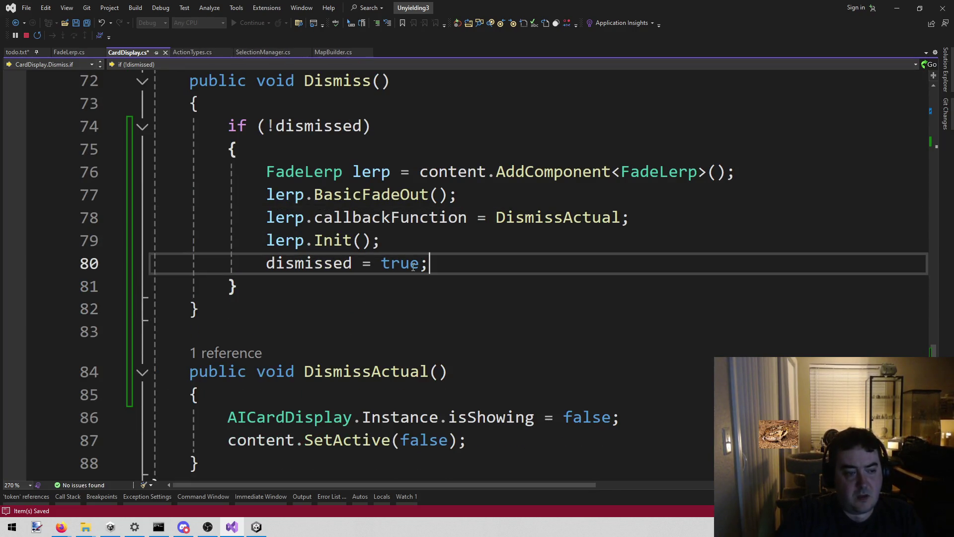
left_click(256, 528)
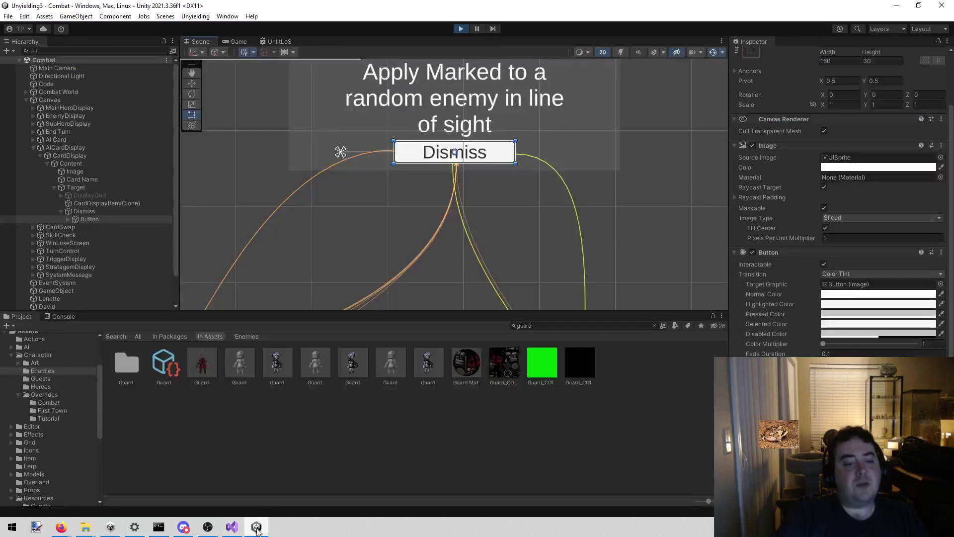
Play-test the combat scene's card fade, stop it, and go back to Visual Studio
left_click(461, 29)
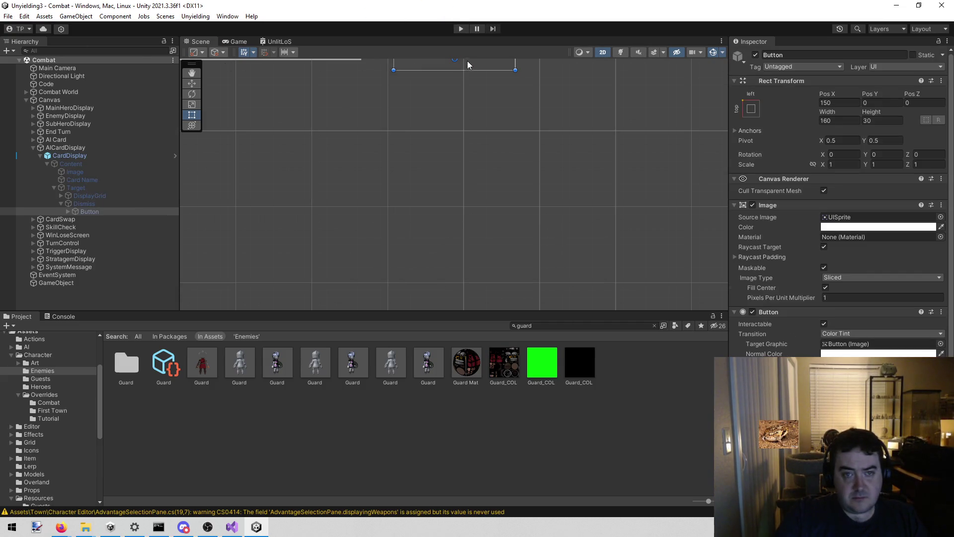
left_click(460, 29)
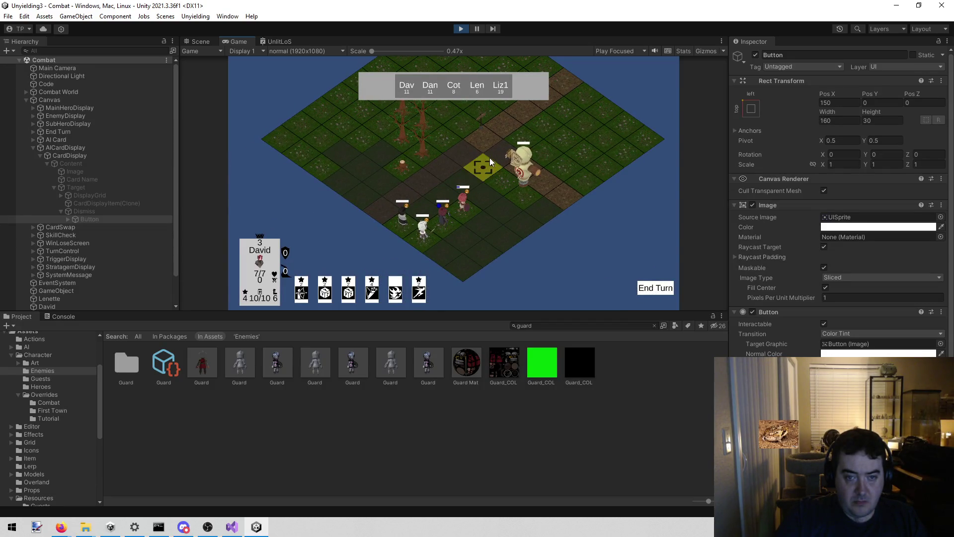
left_click(460, 30)
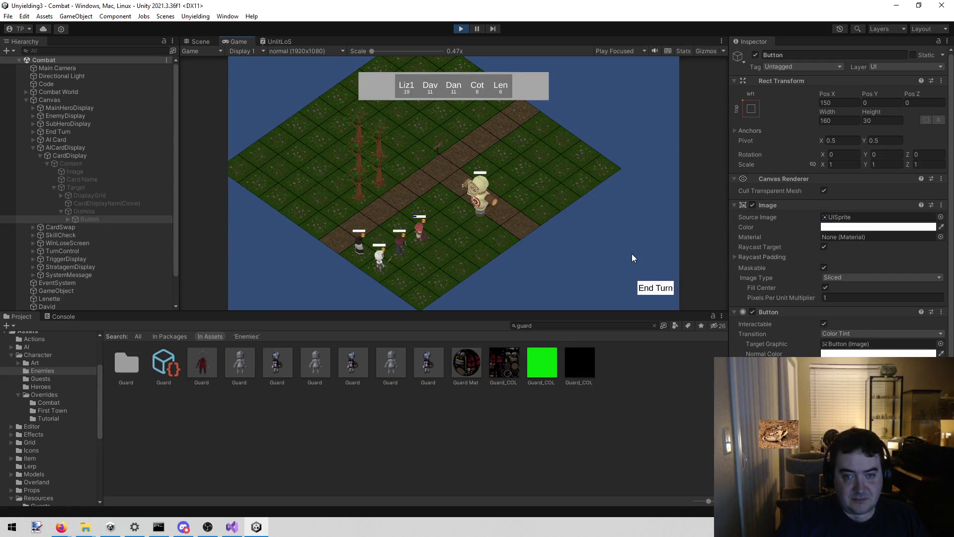
left_click(461, 29)
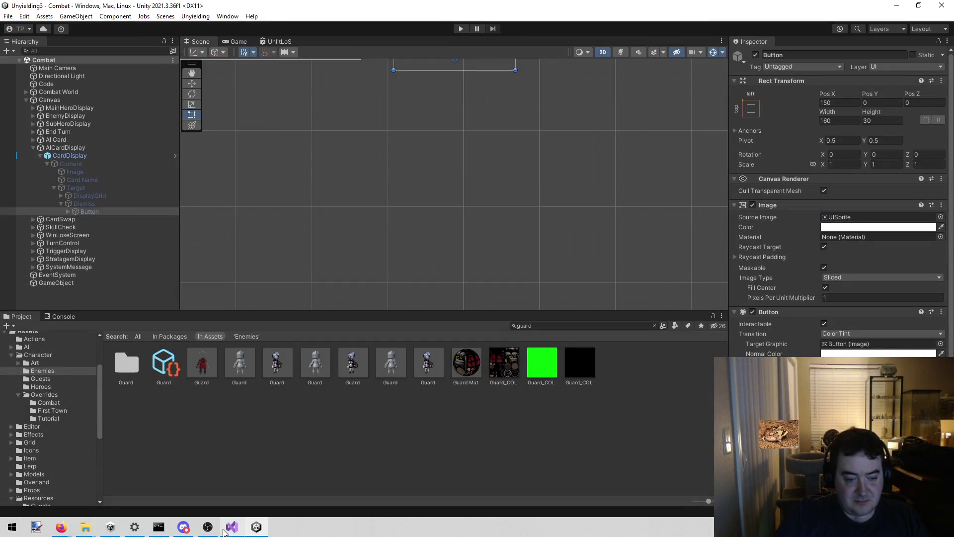
left_click(232, 527)
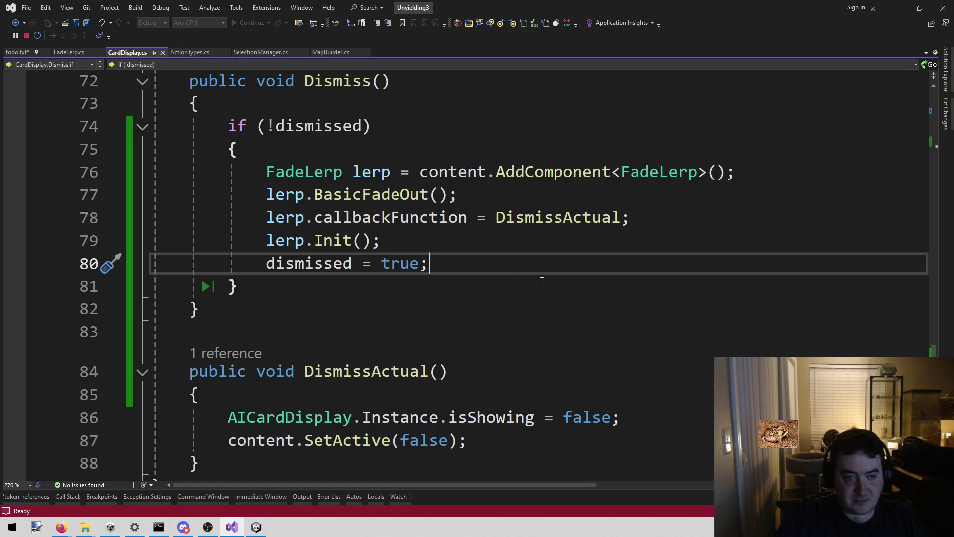
Change AICardDisplay.cs line 35 to call cardDisplay.DismissActual(), save, and return to CardDisplay.cs
scroll(537, 281, "up", 9)
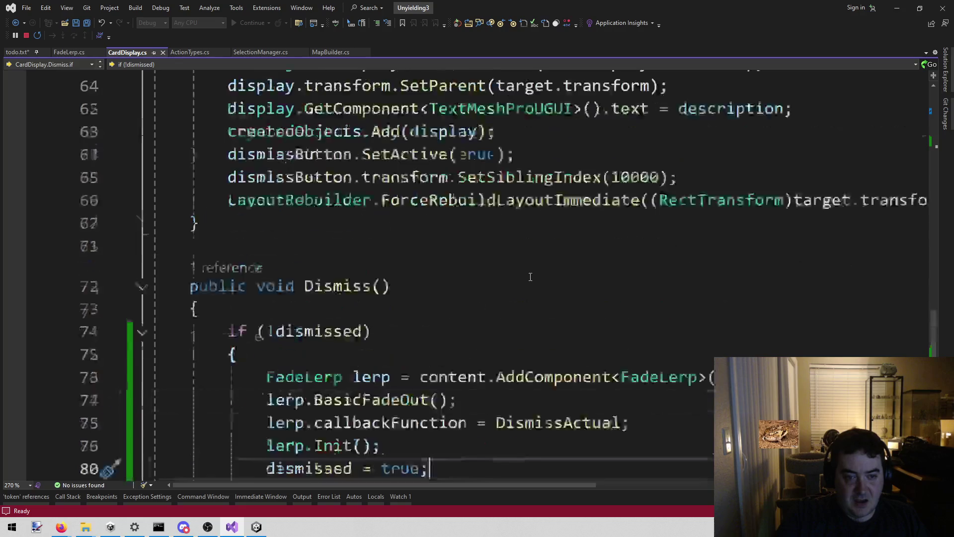
scroll(525, 273, "down", 7)
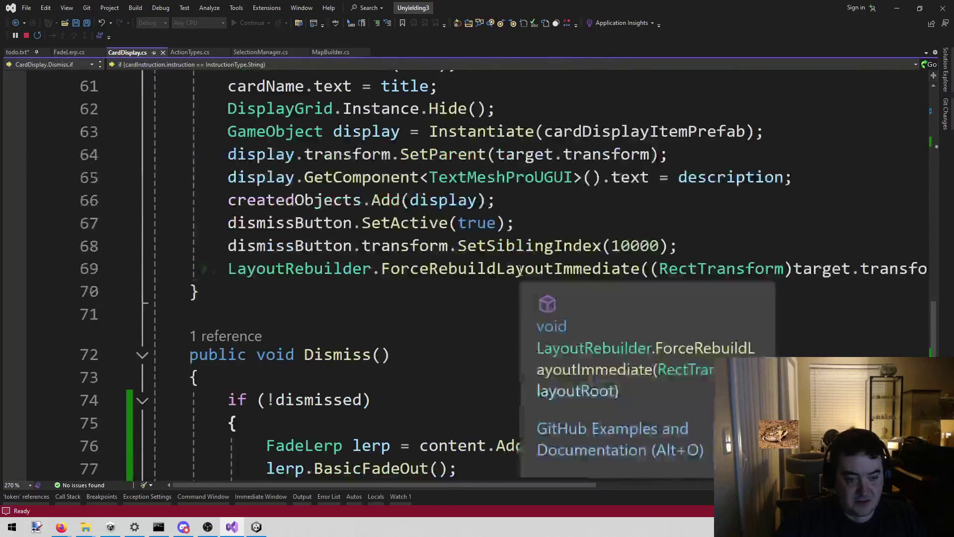
left_click(251, 200)
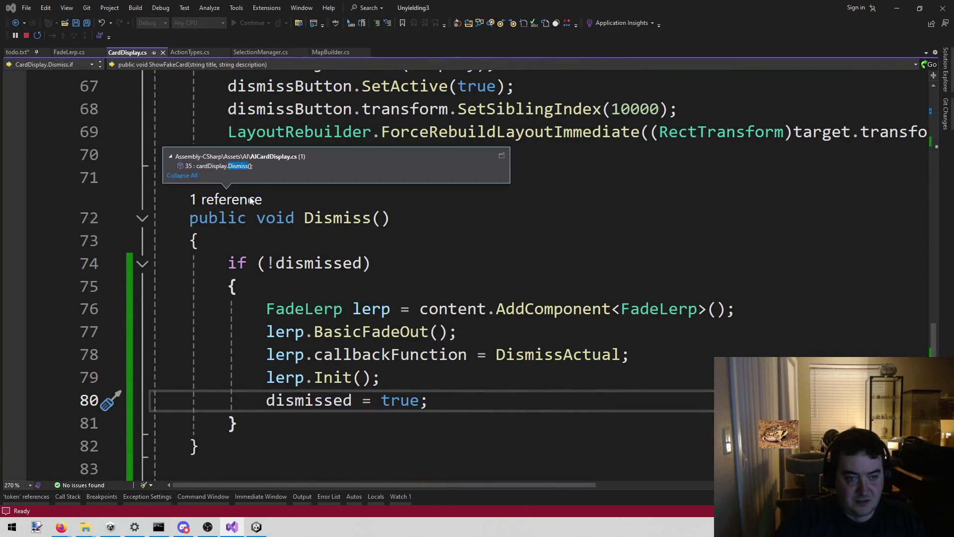
double_click(253, 168)
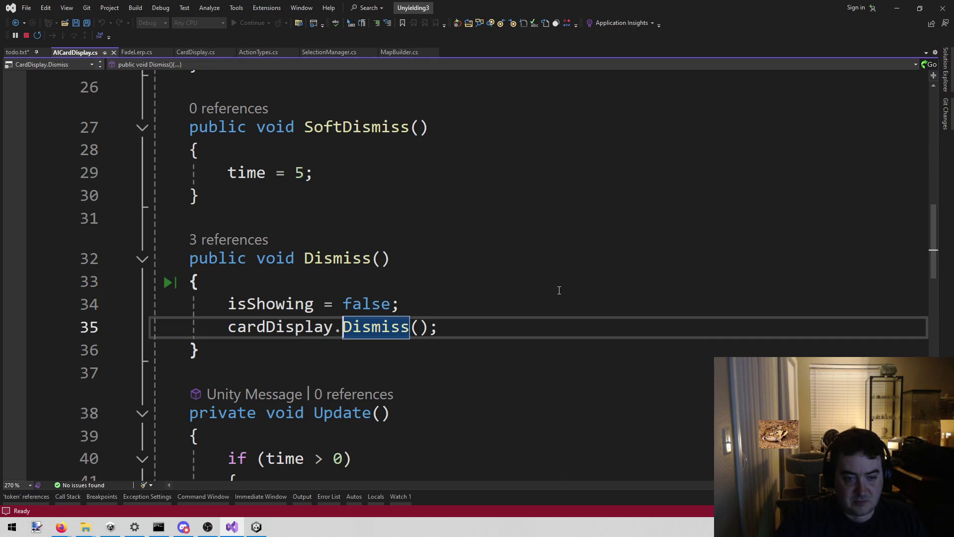
left_click(437, 275)
left_click(411, 333)
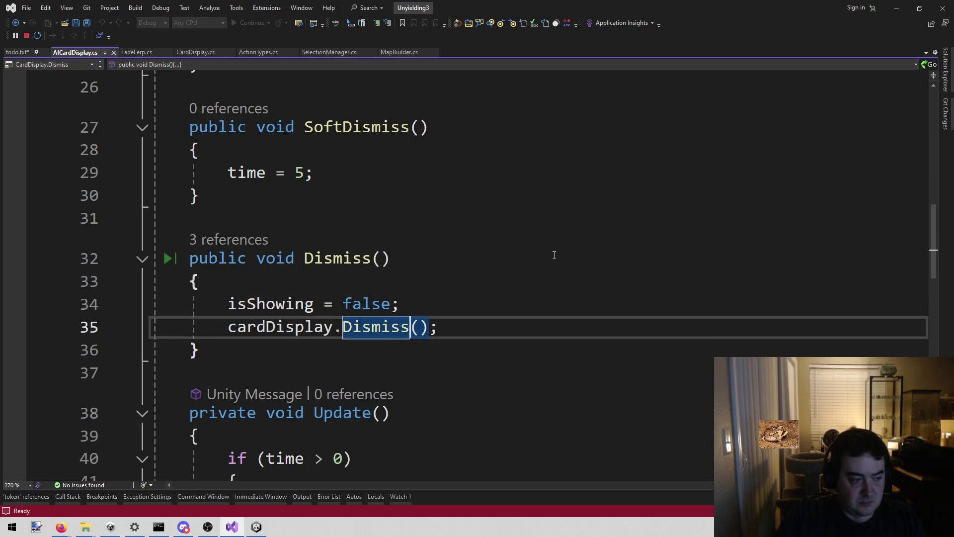
type("Actual")
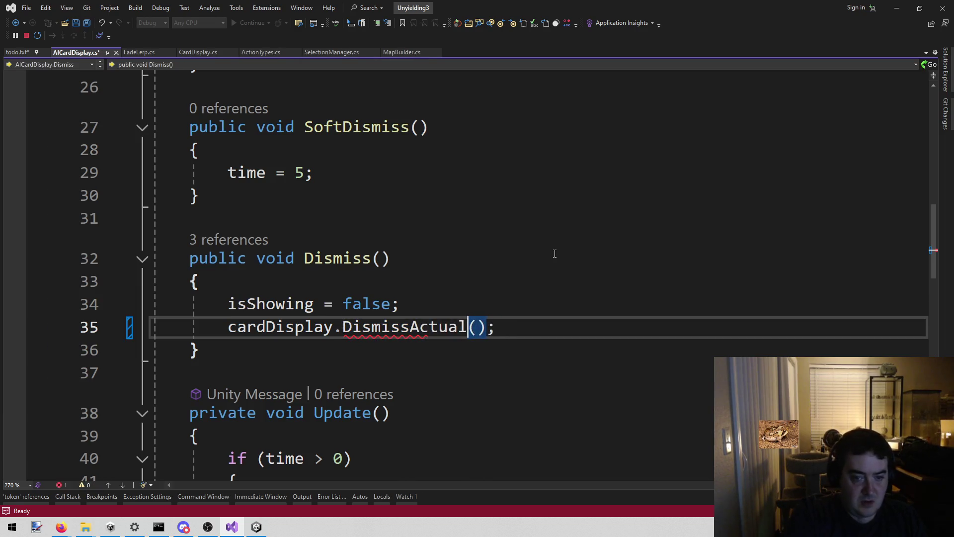
key("ctrl+s")
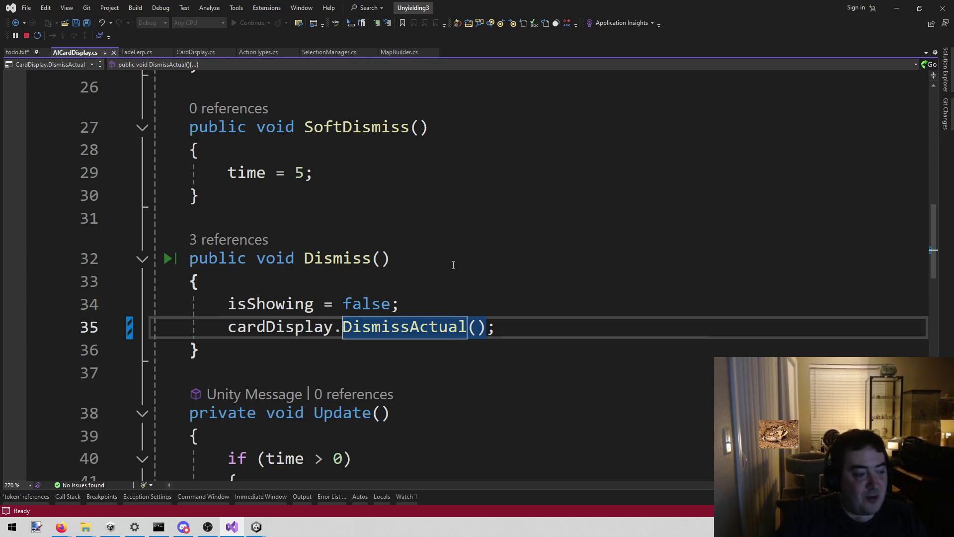
key("ctrl+minus")
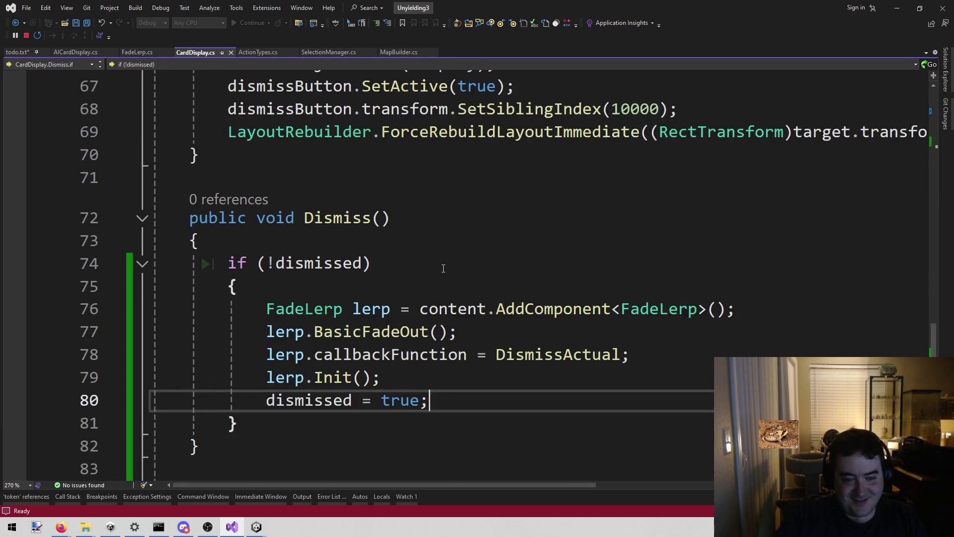
Review the end of Dismiss and close the BasicFadeOut info tooltip
left_click(293, 352)
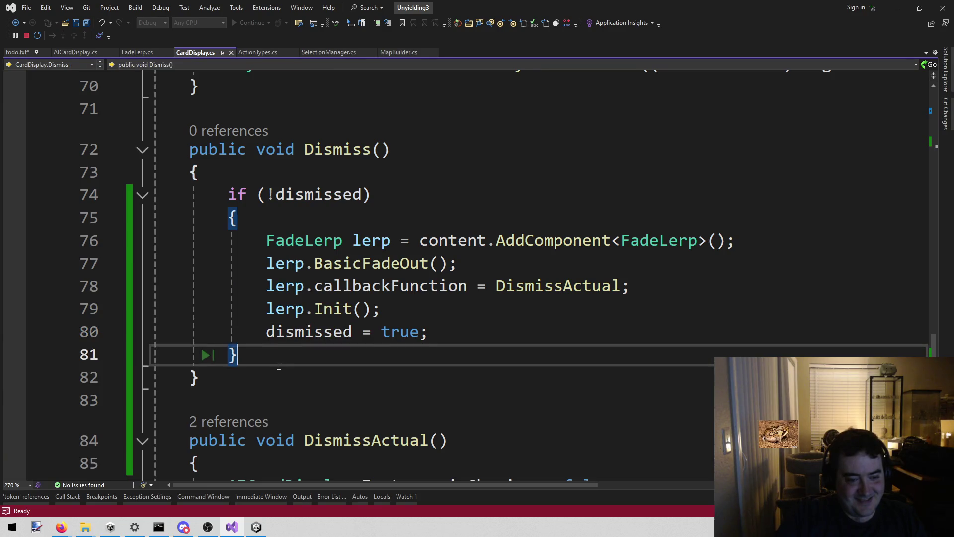
left_click(281, 372)
scroll(335, 332, "down", 3)
left_click(426, 196)
left_click(426, 159)
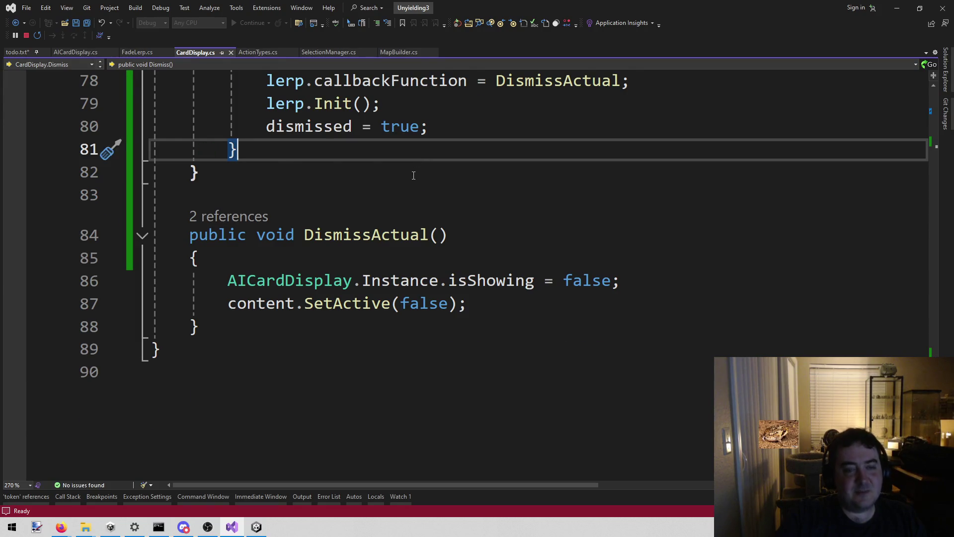
scroll(414, 176, "up", 2)
left_click(343, 294)
scroll(348, 291, "up", 13)
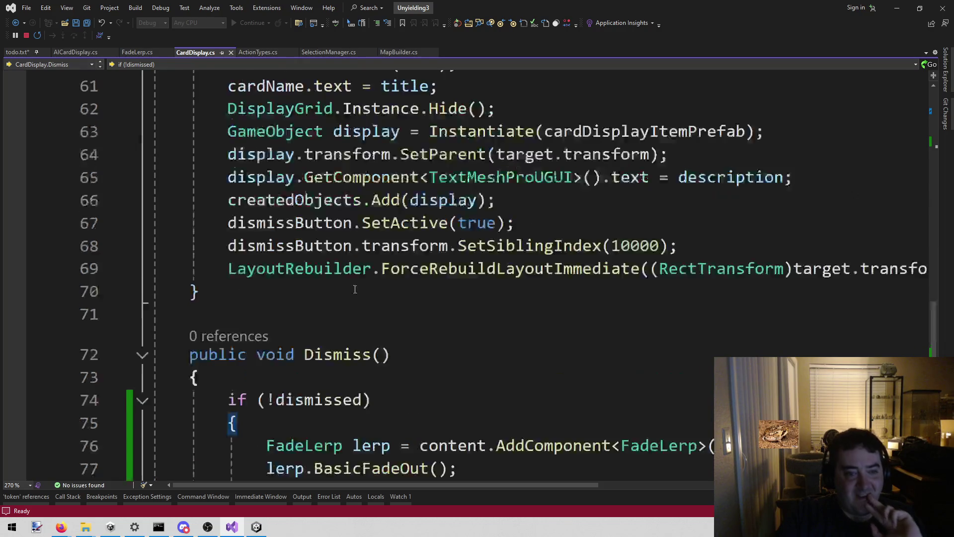
scroll(355, 290, "up", 7)
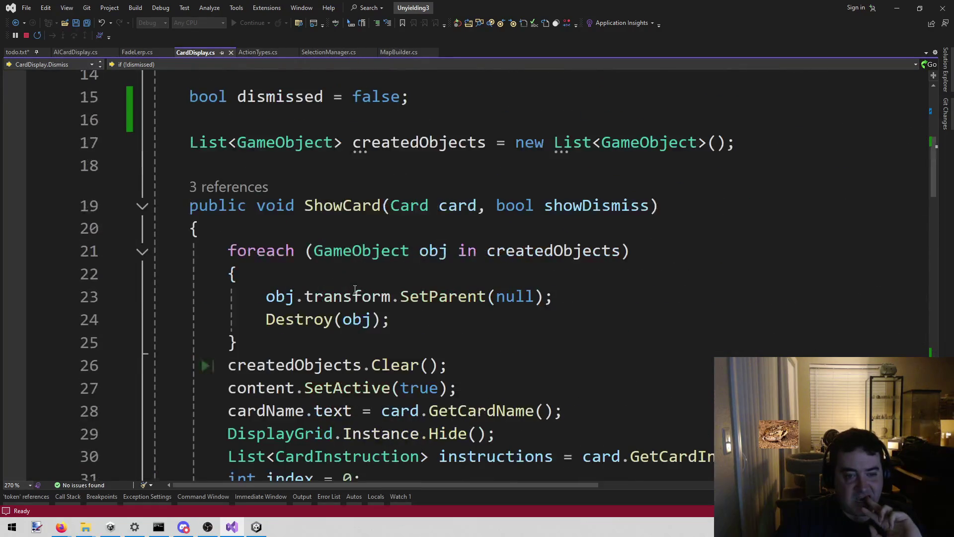
scroll(621, 225, "down", 19)
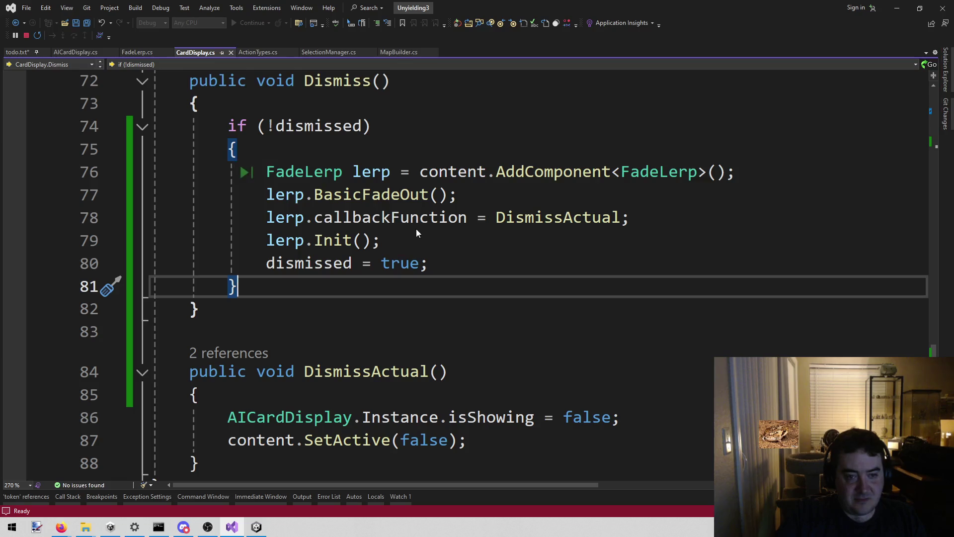
Copy FadeLerp setup lines 76–79 and place the caret after ShowCard's opening brace
left_click(310, 180)
mouse_move(264, 170)
left_mouse_down()
mouse_move(266, 193)
mouse_move(263, 170)
mouse_move(482, 234)
left_mouse_up()
key("ctrl+c")
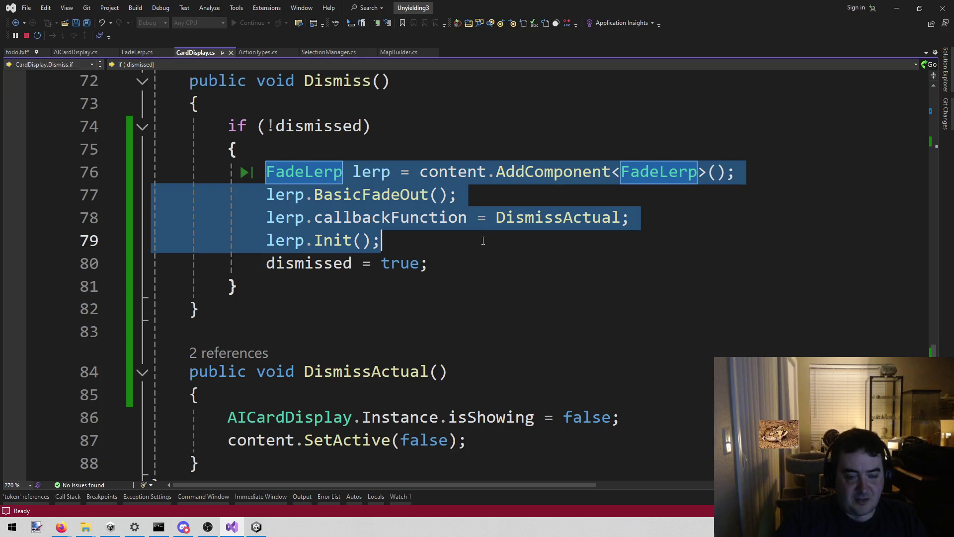
scroll(422, 296, "down", 1)
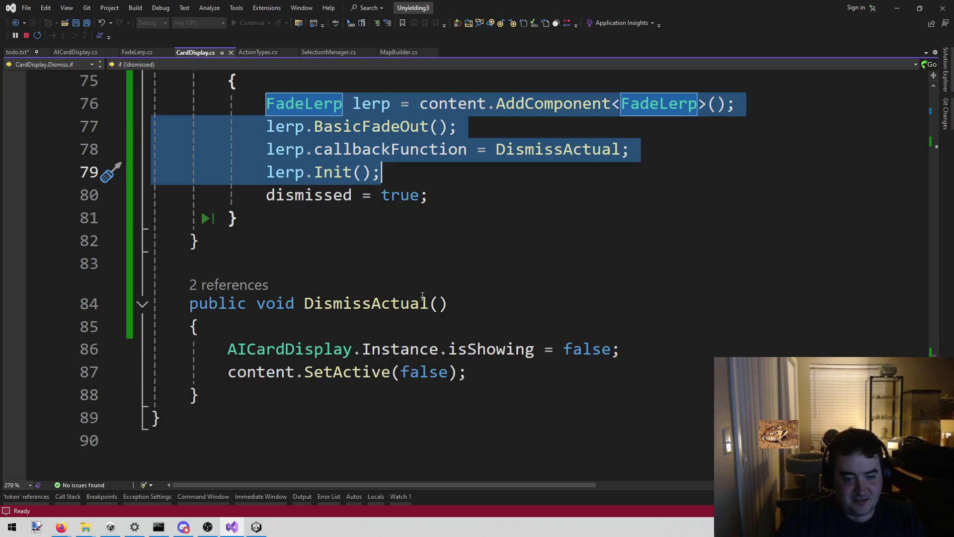
scroll(499, 236, "up", 10)
left_click(496, 234)
scroll(489, 238, "down", 12)
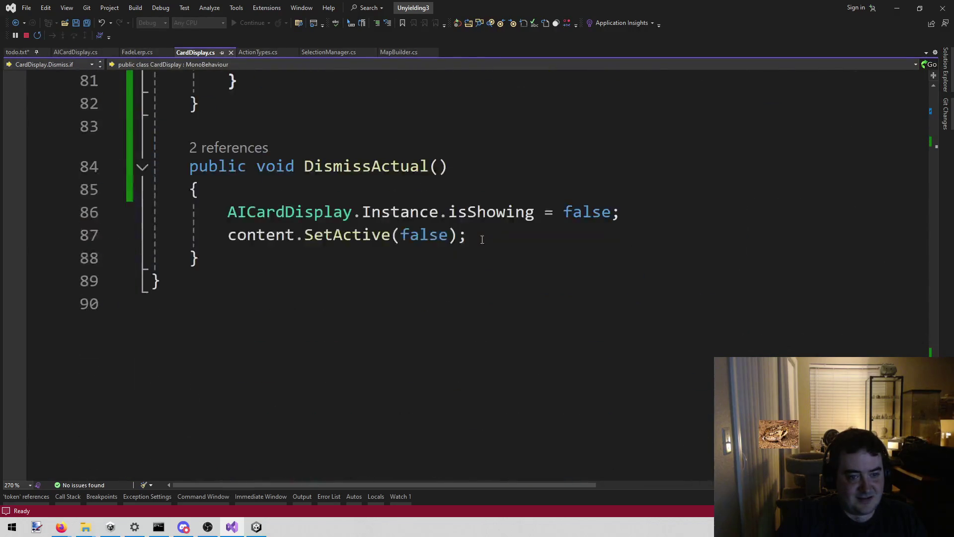
scroll(361, 168, "up", 20)
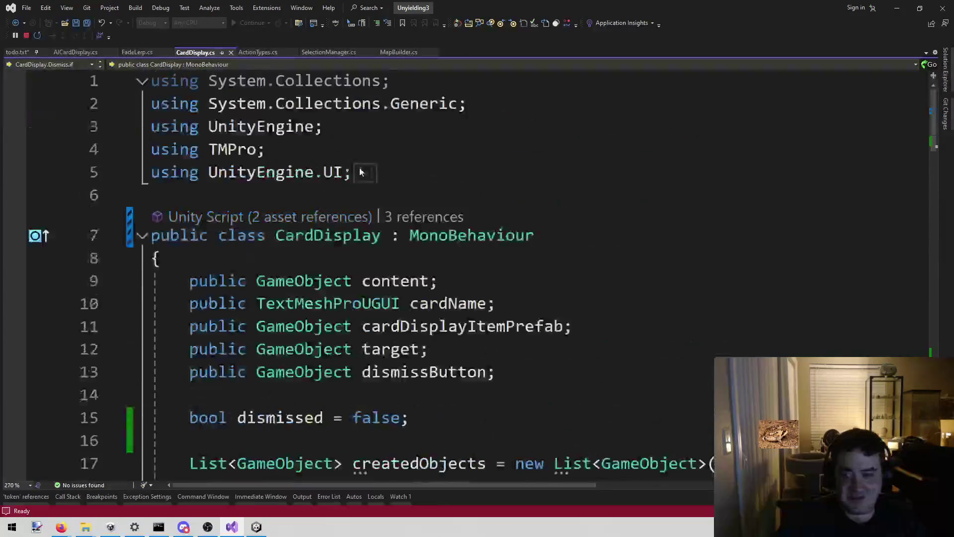
scroll(361, 167, "down", 3)
left_click(340, 341)
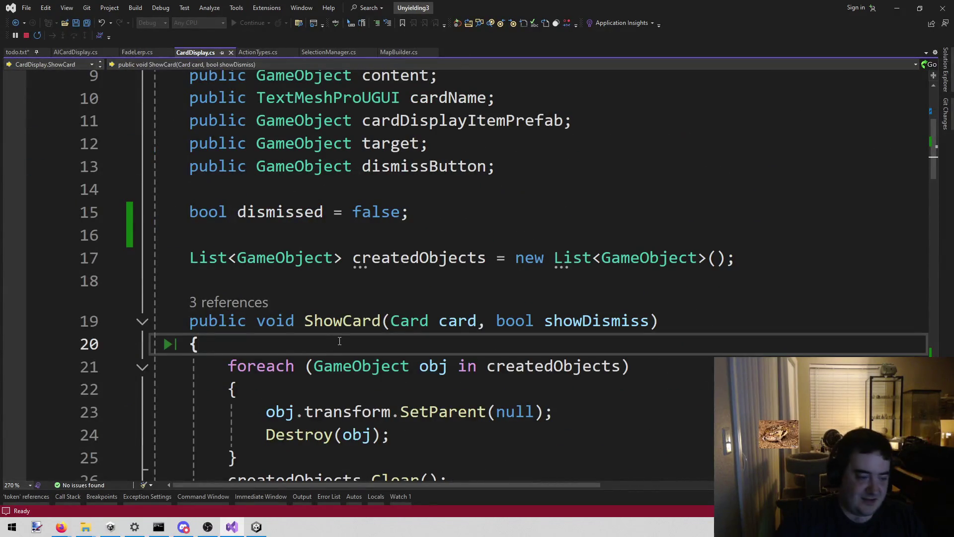
Paste the FadeLerp lines into ShowCard, switch BasicFadeOut to BasicFadeIn, and save
key("Return")
key("Up")
key("Down")
key("ctrl+v")
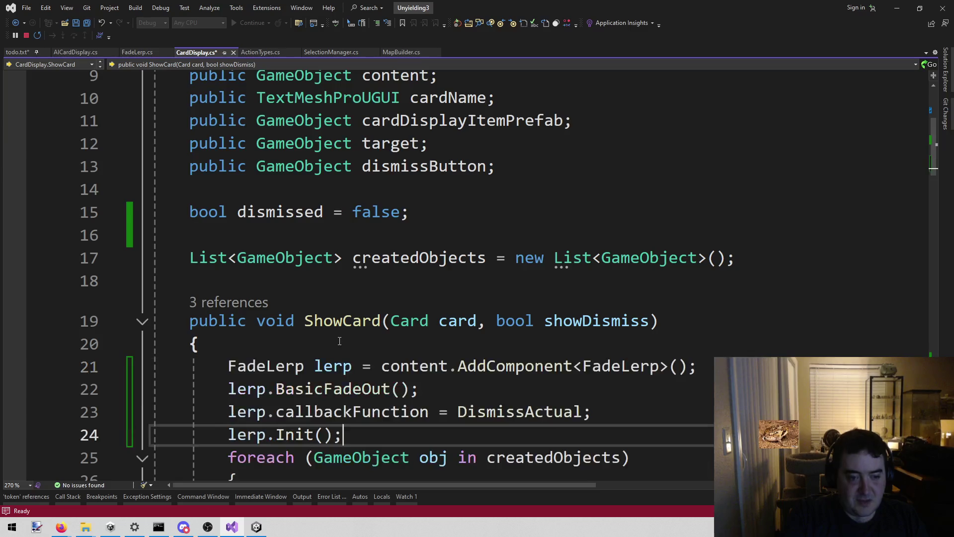
key("Return")
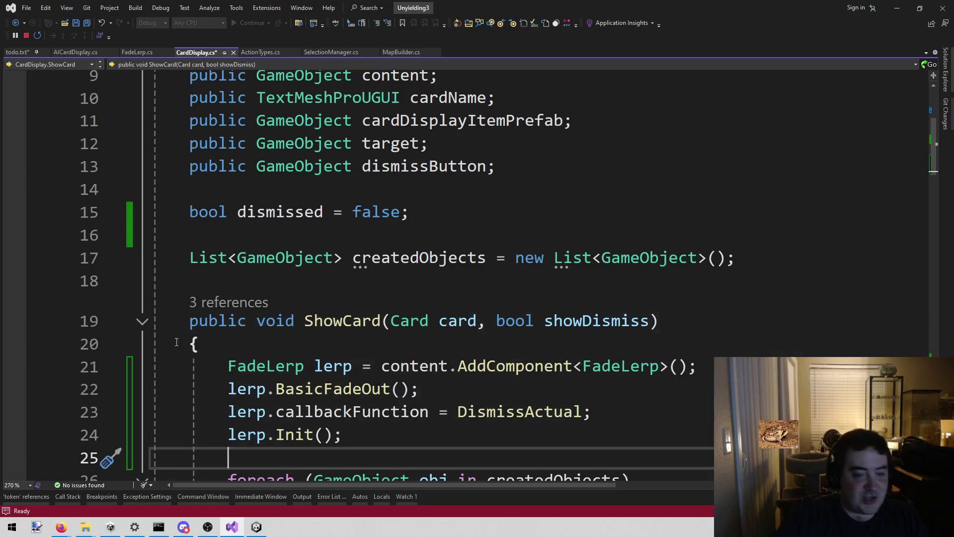
scroll(388, 368, "down", 2)
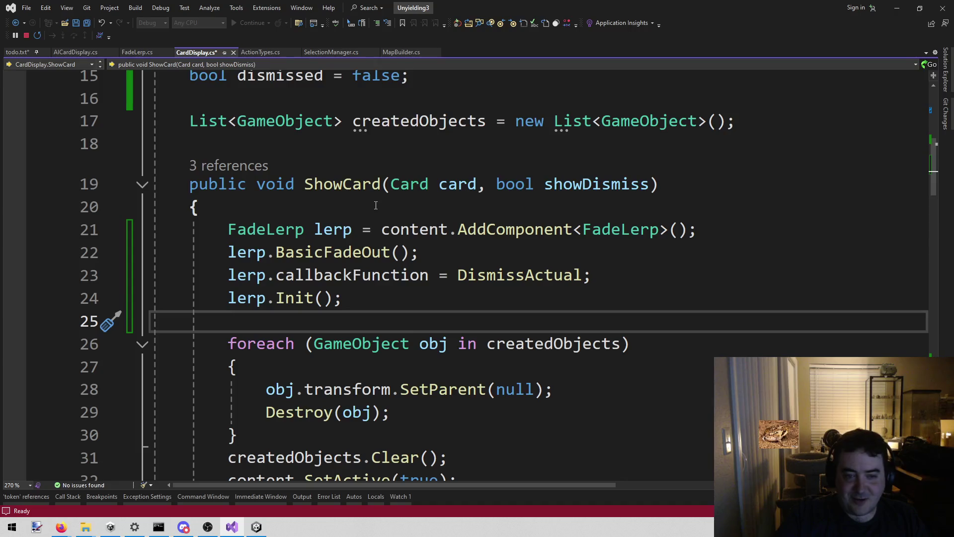
key("ctrl+w")
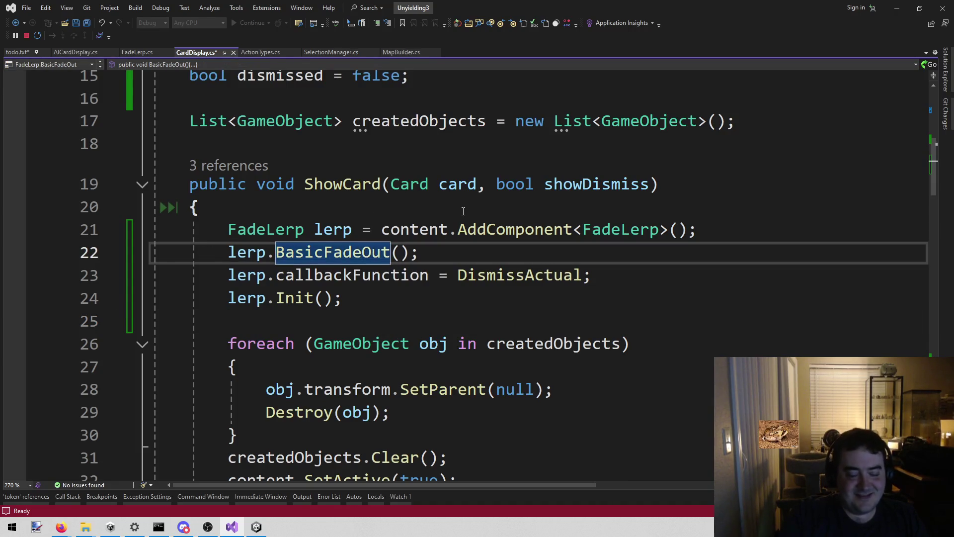
type("BasicFadeIn")
key("ctrl+s")
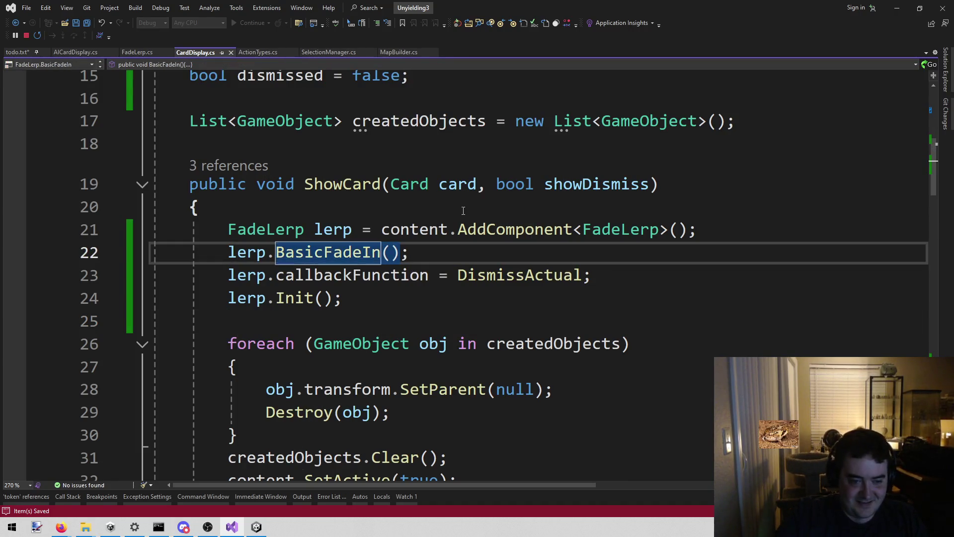
Delete the callbackFunction assignment line from ShowCard and save CardDisplay.cs
left_click(399, 294)
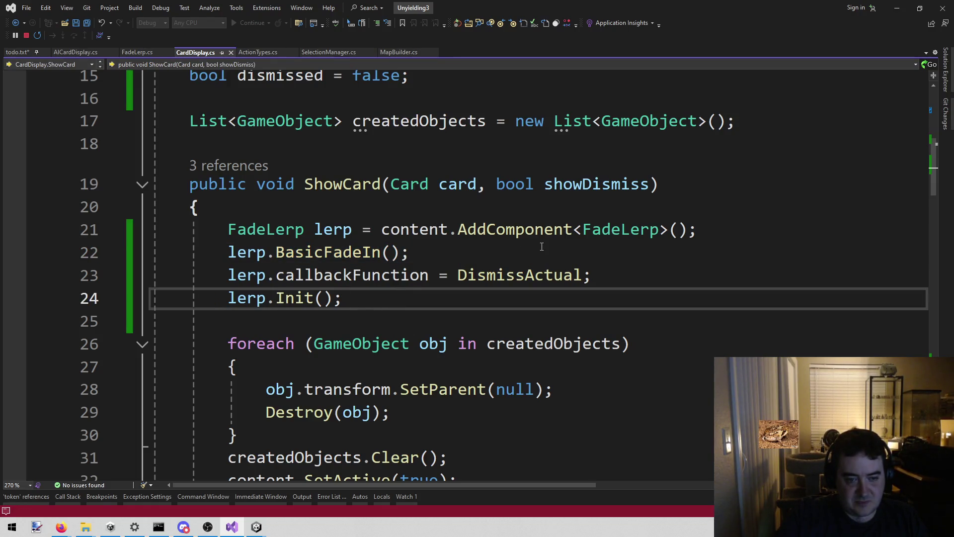
mouse_move(604, 273)
left_mouse_down()
mouse_move(104, 264)
mouse_move(103, 277)
left_mouse_up()
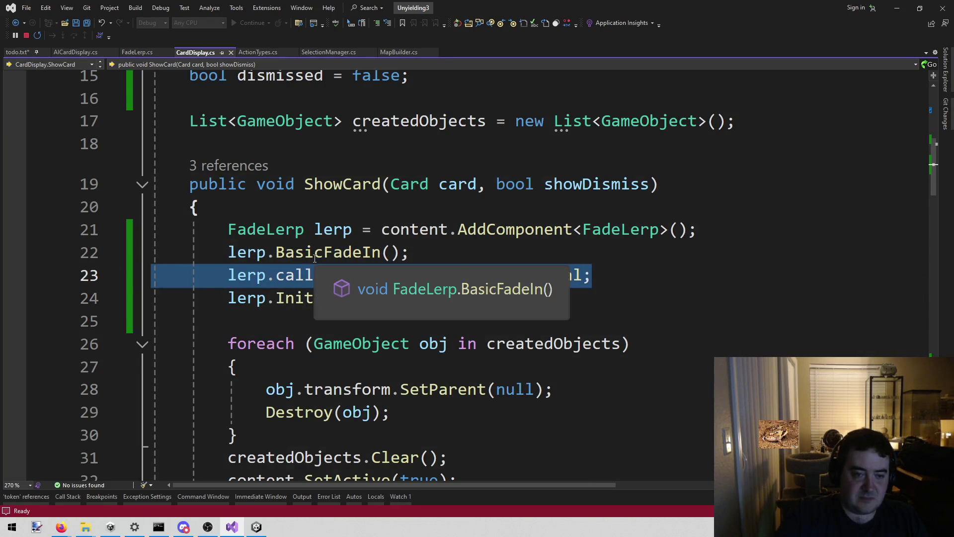
key("BackSpace")
key("BackSpace")
key("ctrl+s")
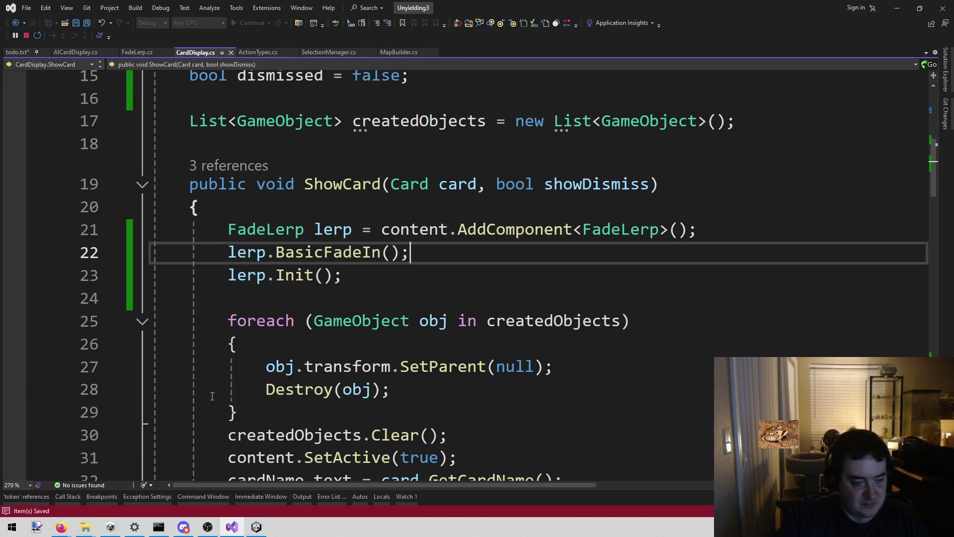
scroll(314, 257, "down", 20)
left_click(257, 531)
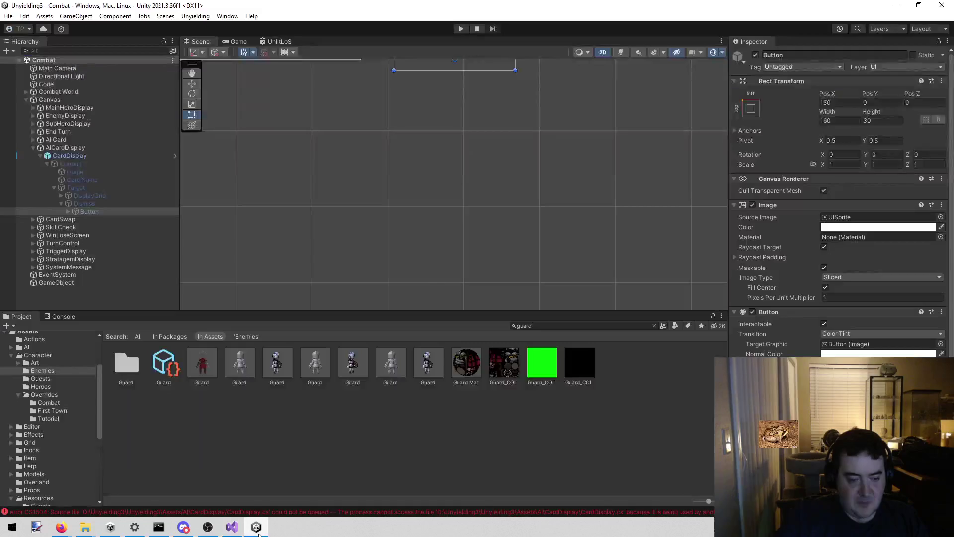
Clear the Console and read the CS1504 error about CardDisplay.cs being locked
left_click(67, 317)
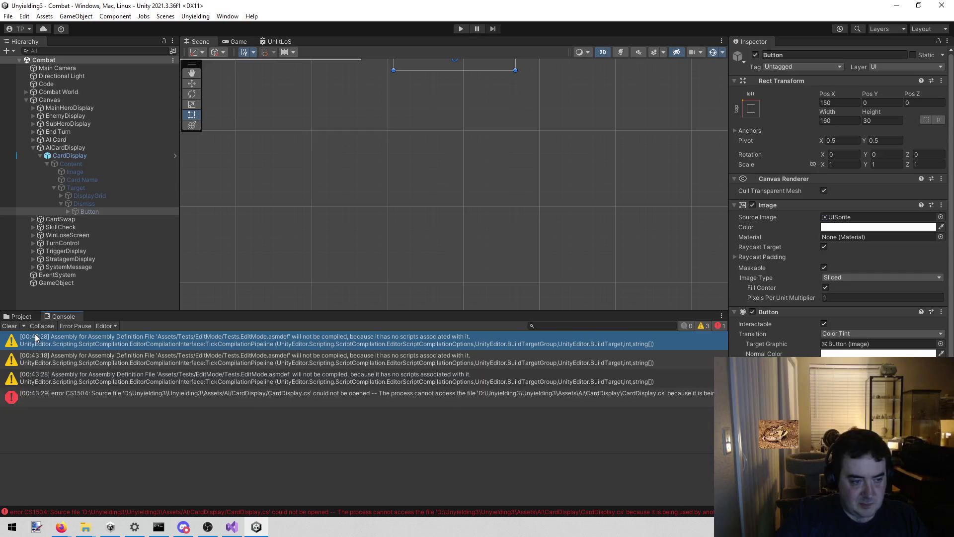
left_click(11, 326)
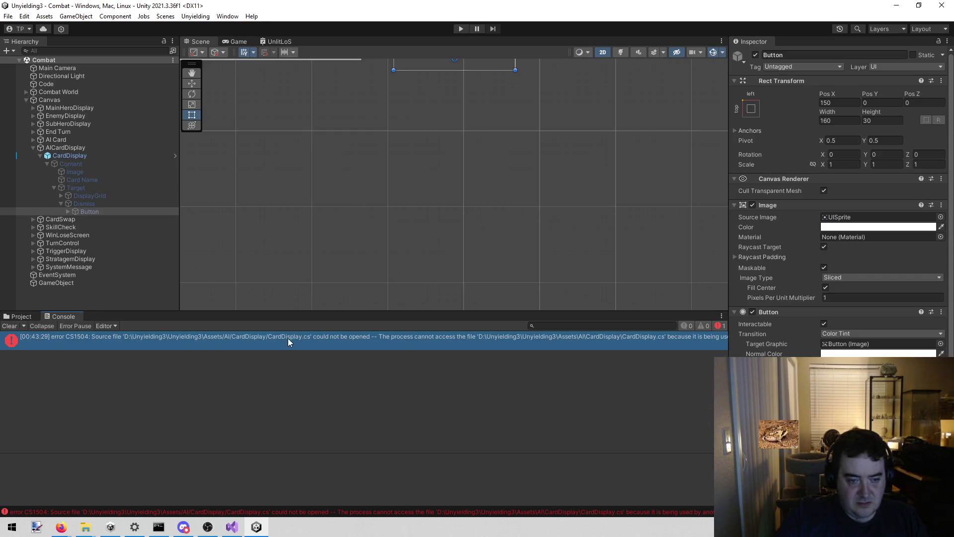
left_click(404, 338)
double_click(397, 343)
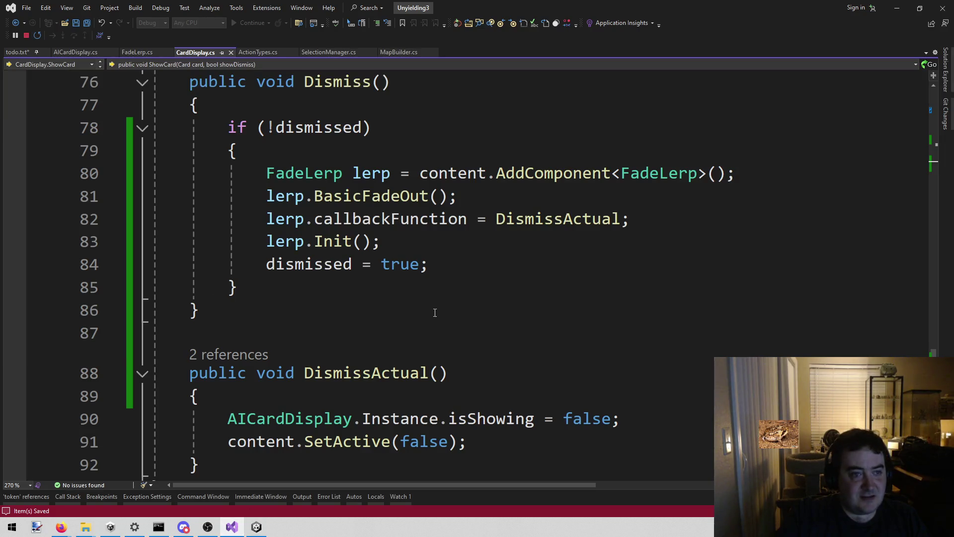
left_click(435, 312)
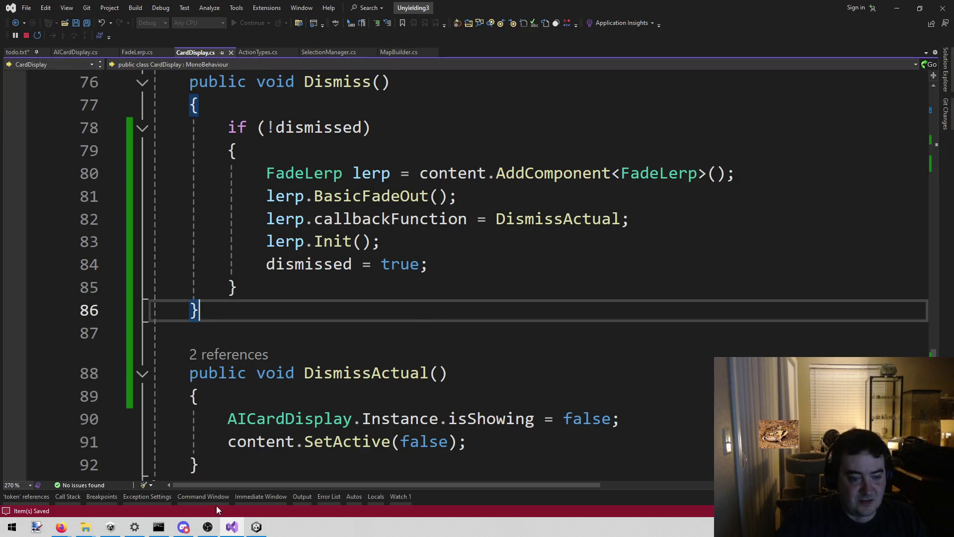
left_click(257, 527)
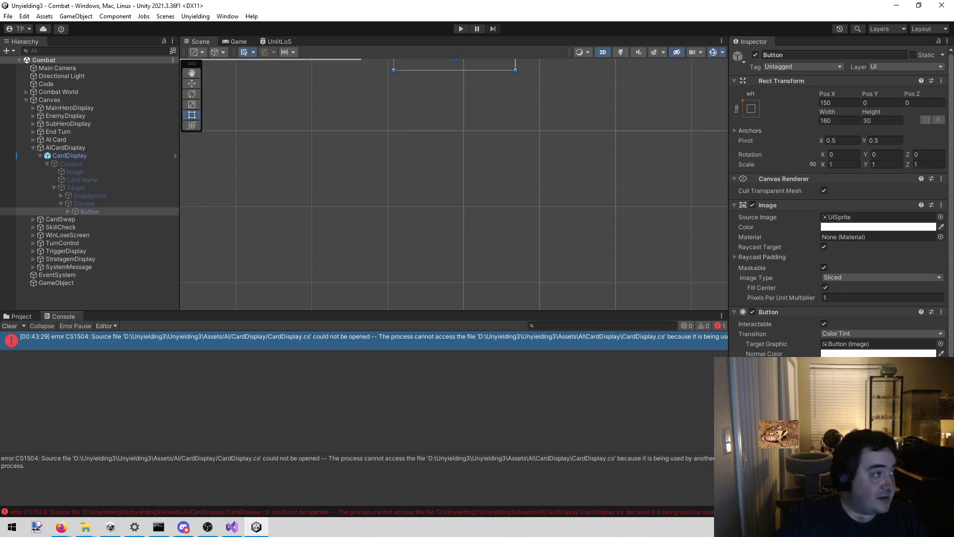
left_click(184, 527)
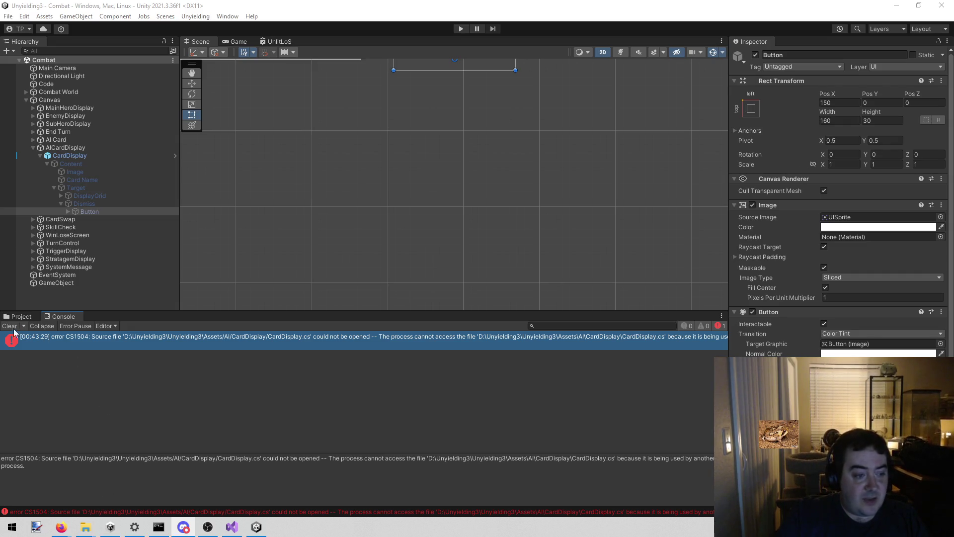
Try clearing the error, stop Visual Studio's debugging session, and retry play mode
left_click(9, 327)
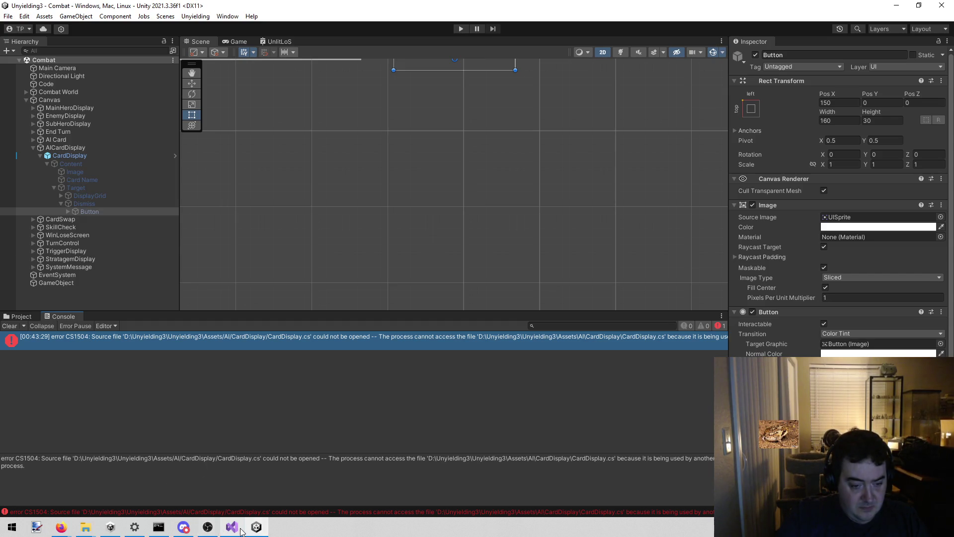
mouse_move(243, 532)
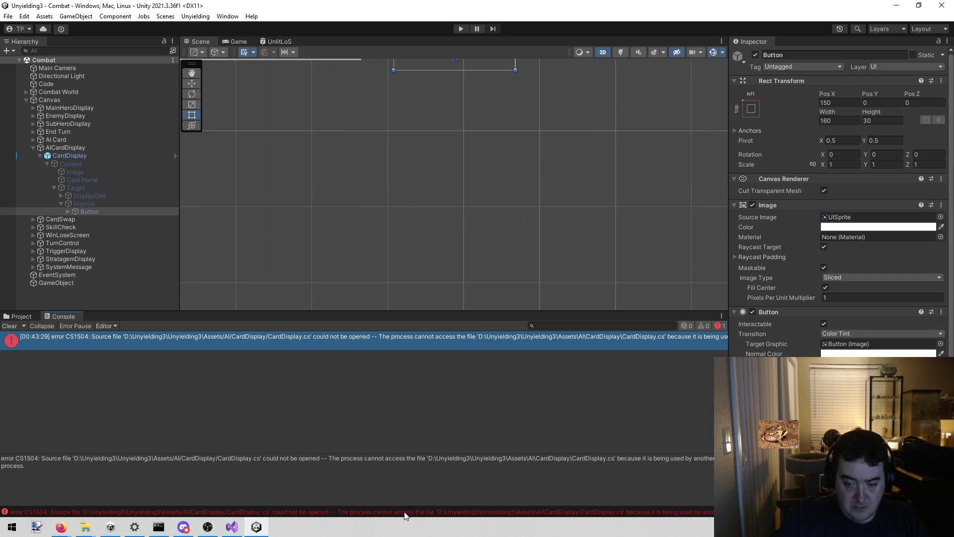
left_click(232, 527)
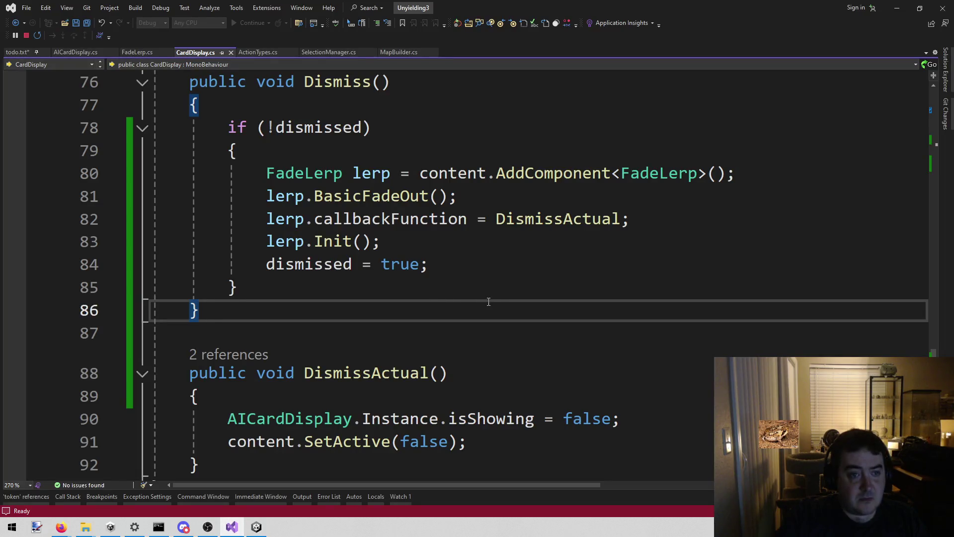
left_click(481, 213)
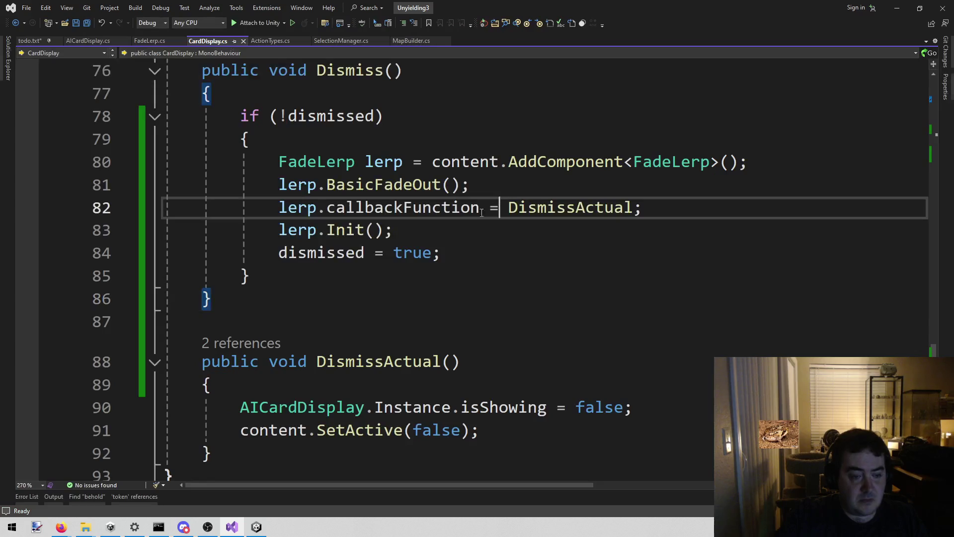
left_click(257, 527)
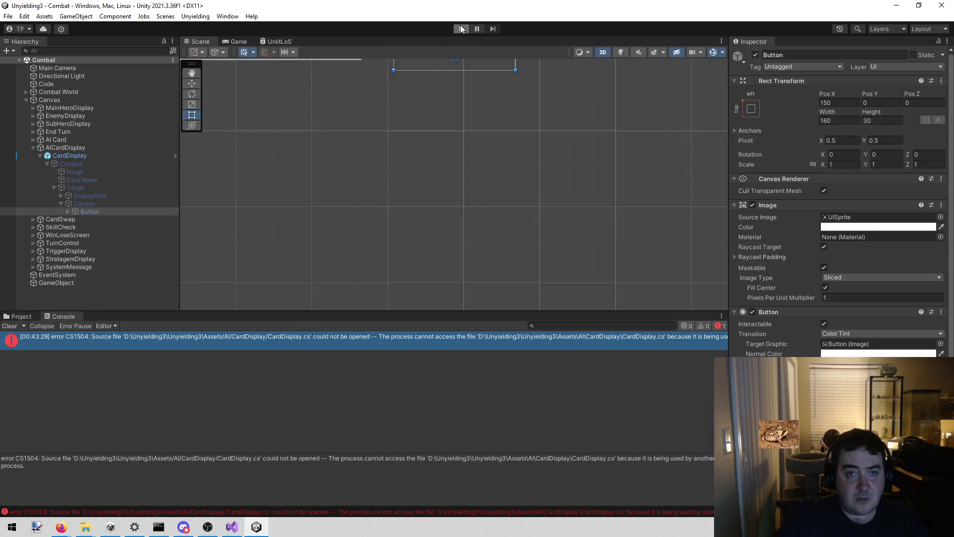
left_click(462, 29)
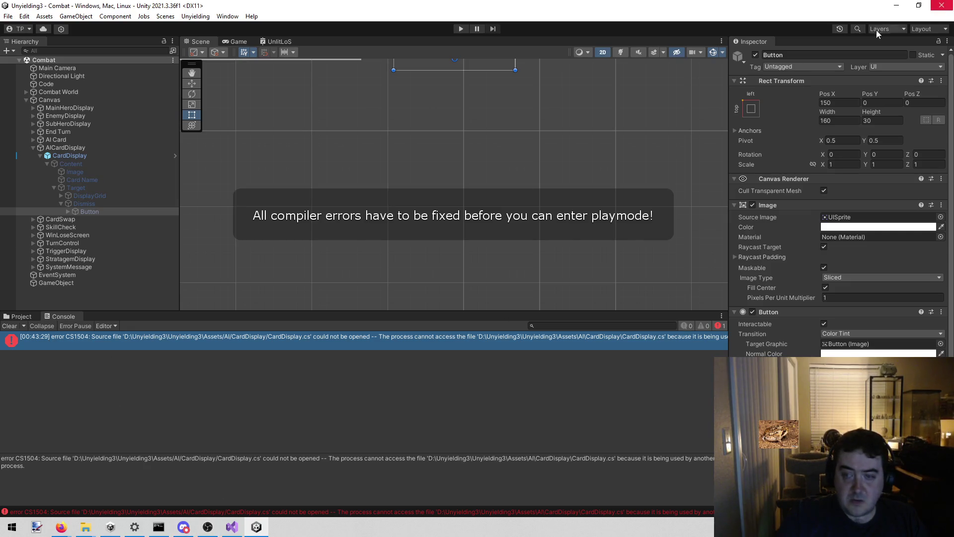
Add and save a junk 'asdfasdf' line after line 84 to force a Unity recompile
left_click(232, 527)
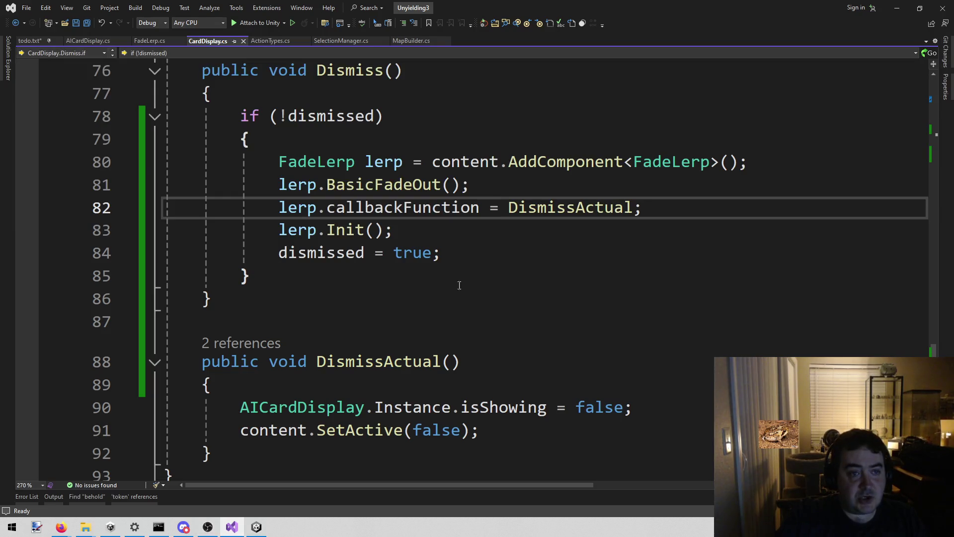
left_click(488, 231)
left_click(484, 244)
key("Return")
type("asdfasdf")
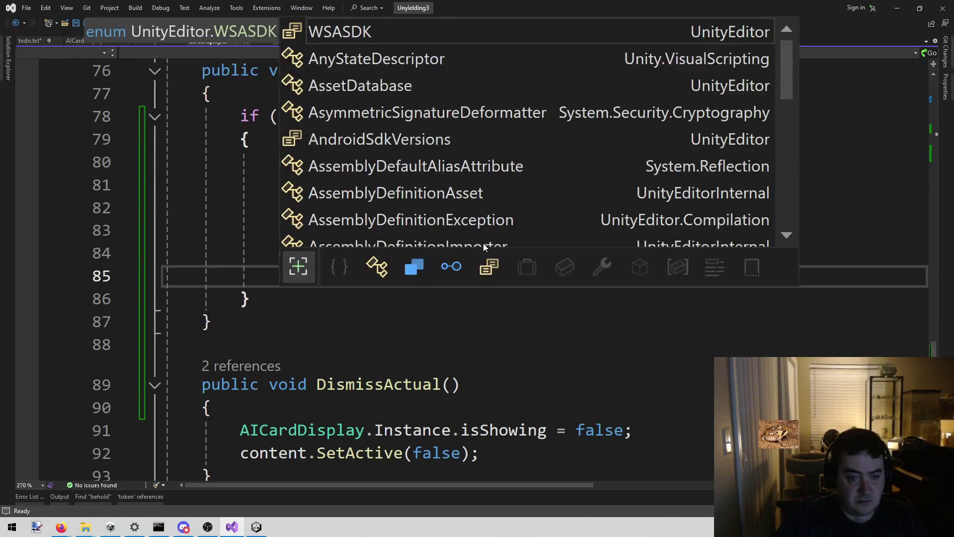
left_click(430, 353)
key("ctrl+s")
left_click(256, 527)
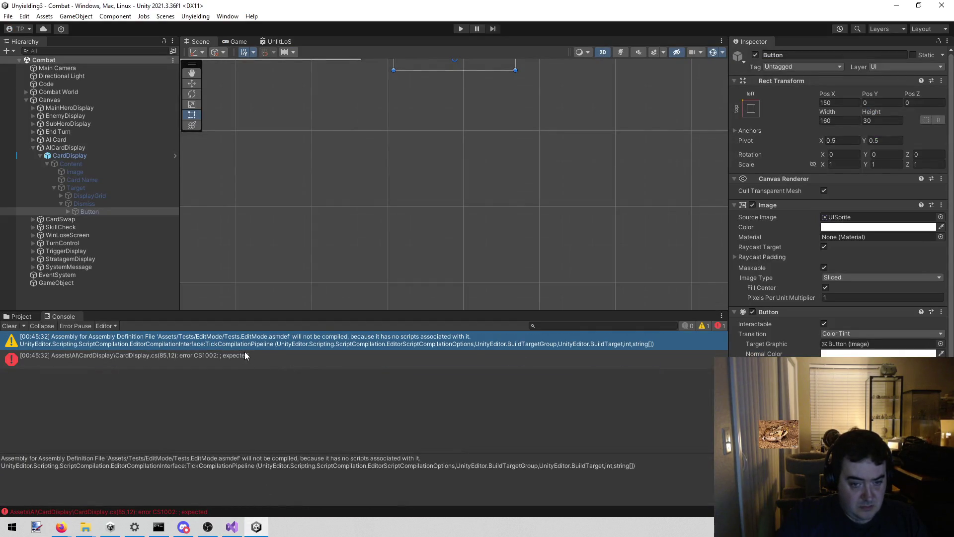
Undo the junk line, save the restored CardDisplay.cs, and let Unity reload
left_click(234, 529)
key("ctrl+z")
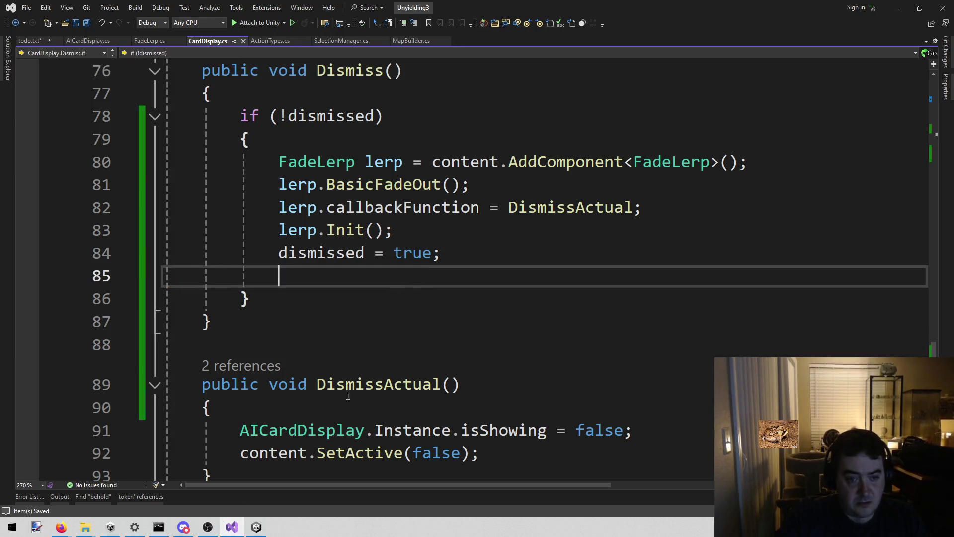
key("ctrl+z")
key("ctrl+s")
left_click(256, 527)
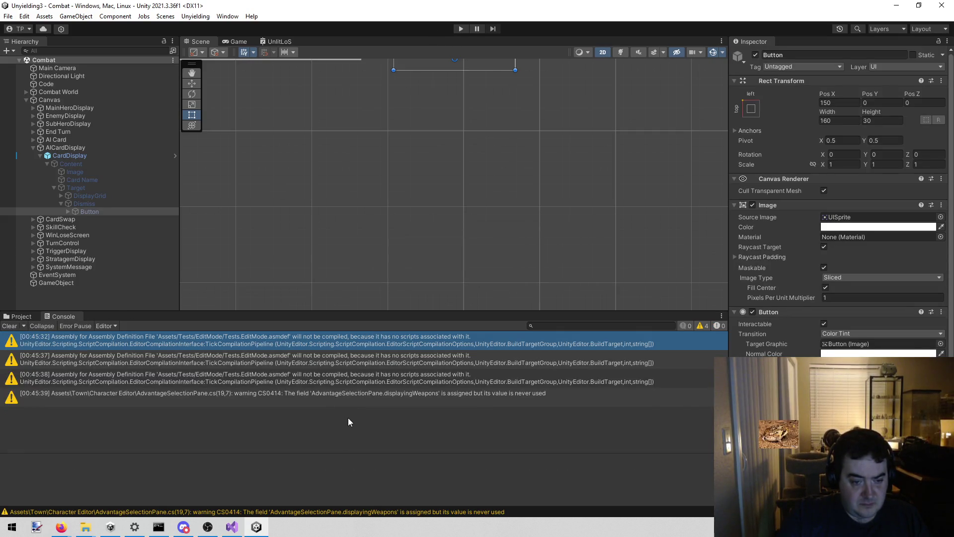
Read the third warning, then search Project for 'tests' and inspect Tests.EditMode
left_click(289, 380)
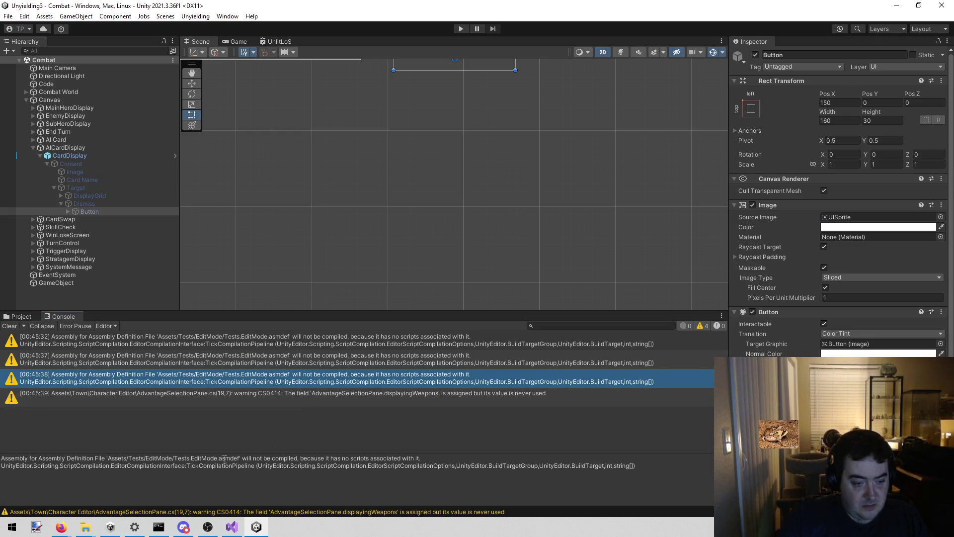
mouse_move(251, 459)
left_mouse_down()
mouse_move(416, 458)
mouse_move(136, 348)
left_mouse_up()
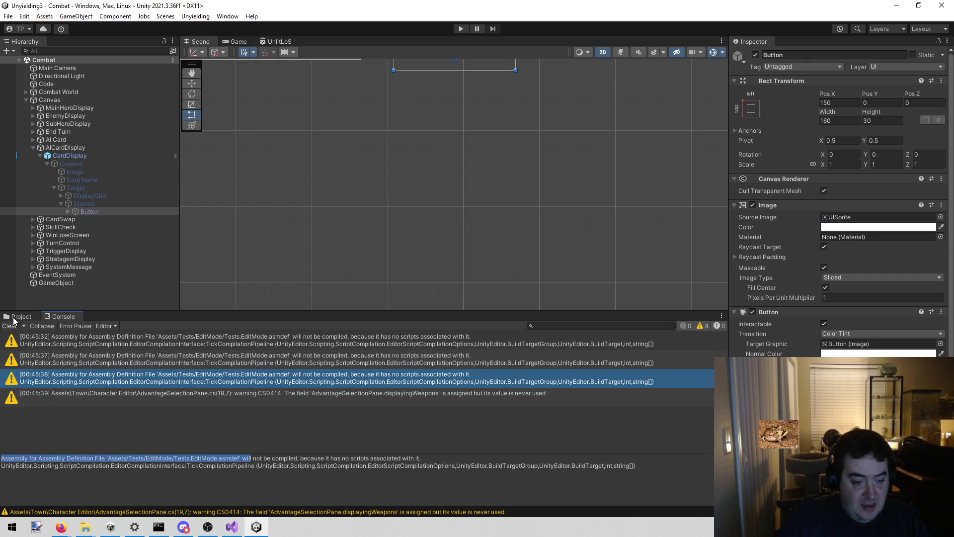
left_click(14, 319)
left_click(567, 325)
type("tests")
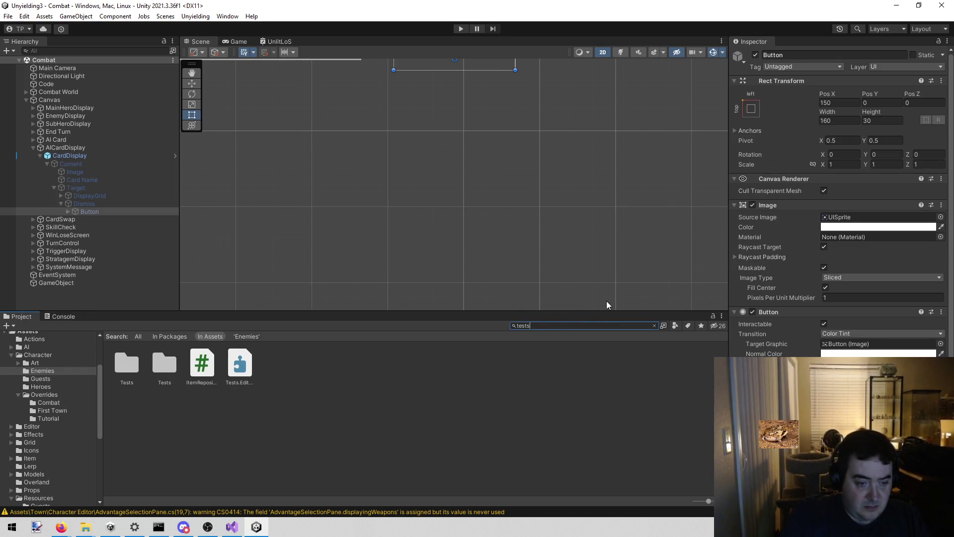
left_click(249, 373)
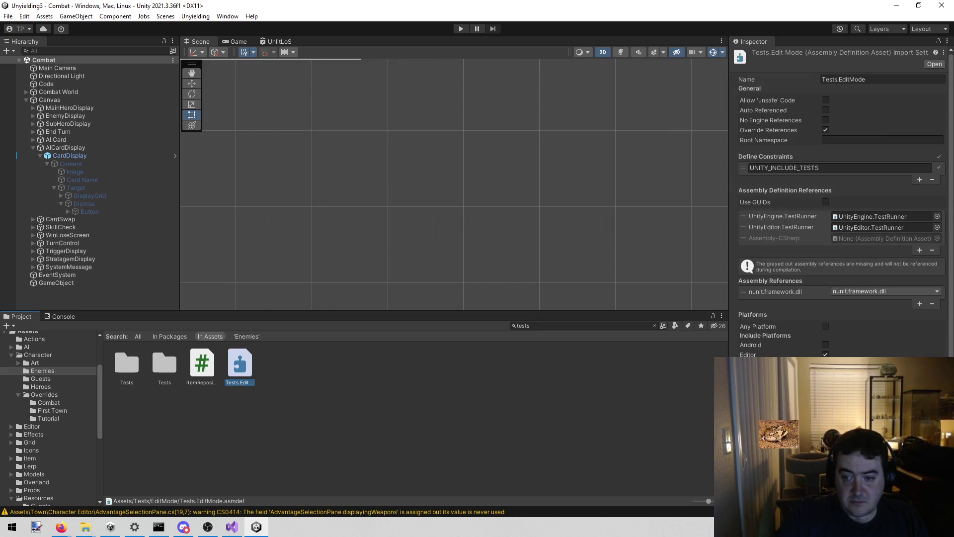
left_click(159, 527)
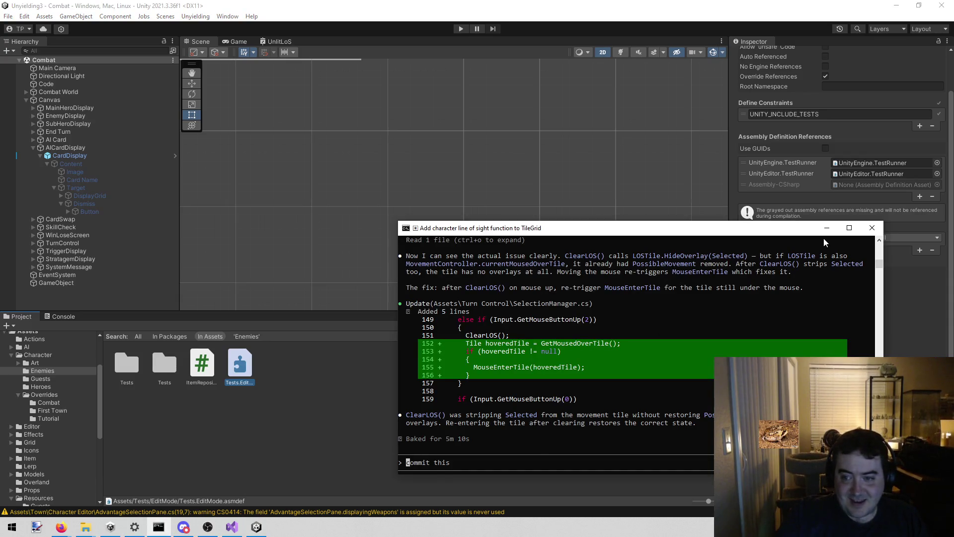
left_click(826, 228)
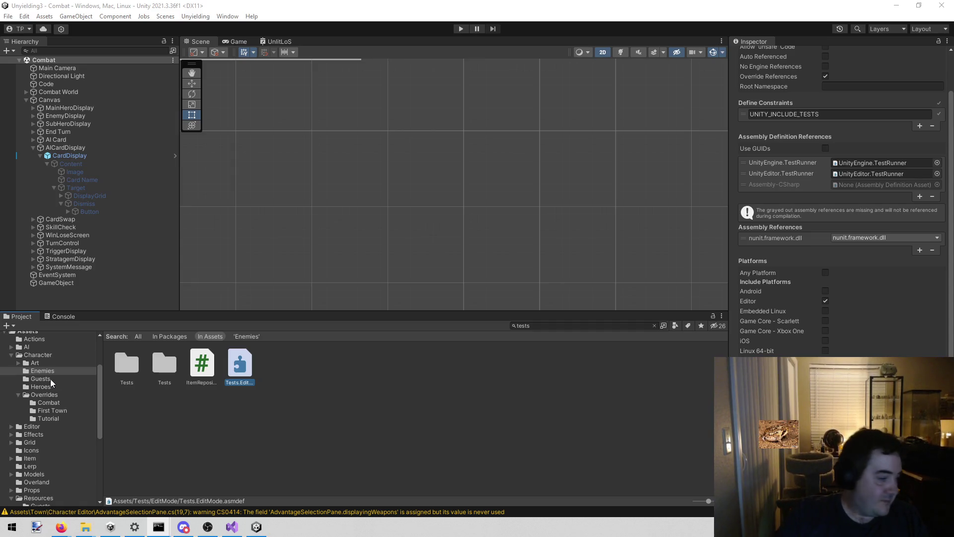
mouse_move(85, 527)
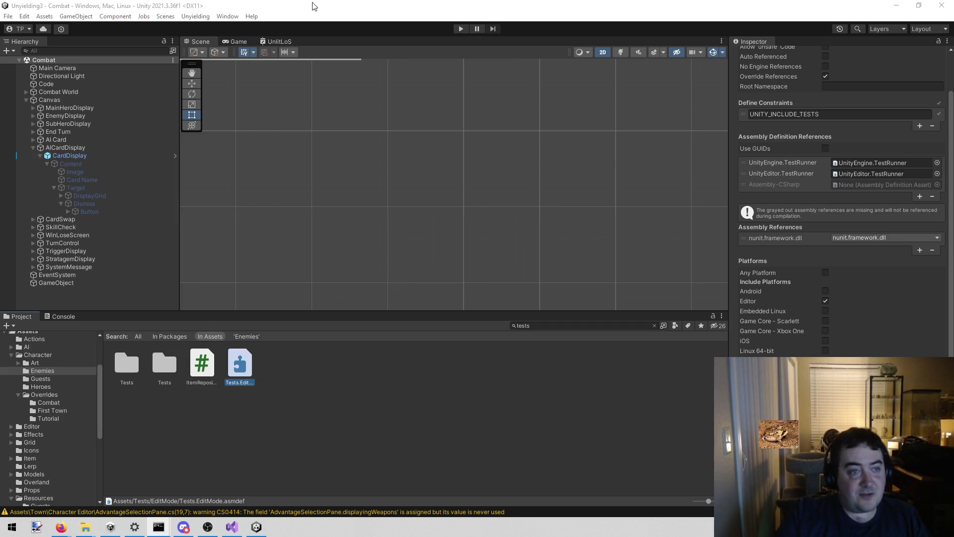
Open Window > General > Test Runner and run ItemCollection_HasNoNullItems
left_click(144, 16)
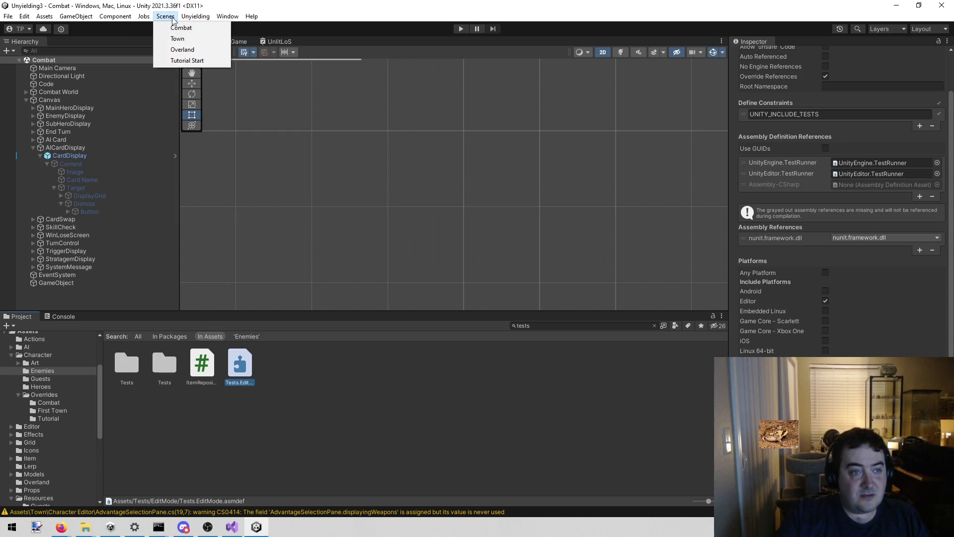
left_click(228, 16)
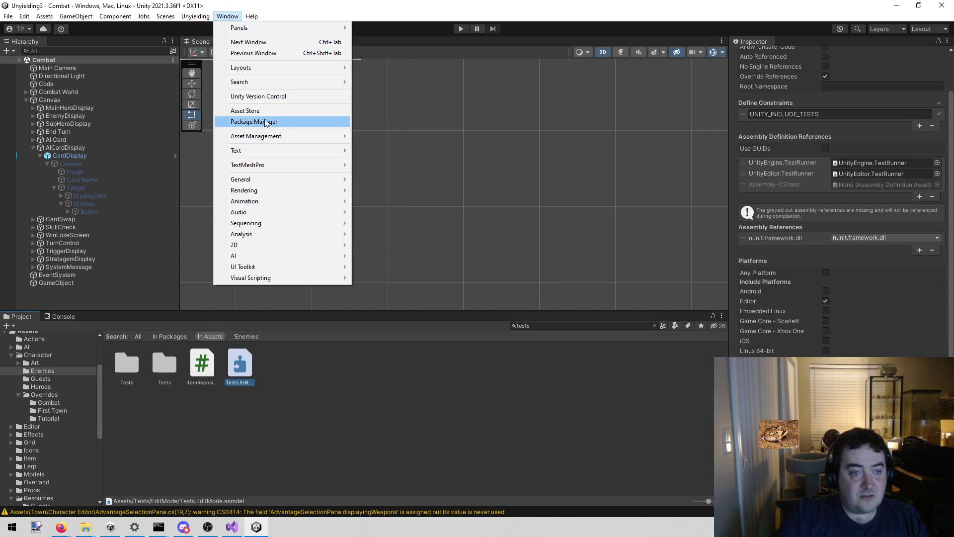
mouse_move(278, 182)
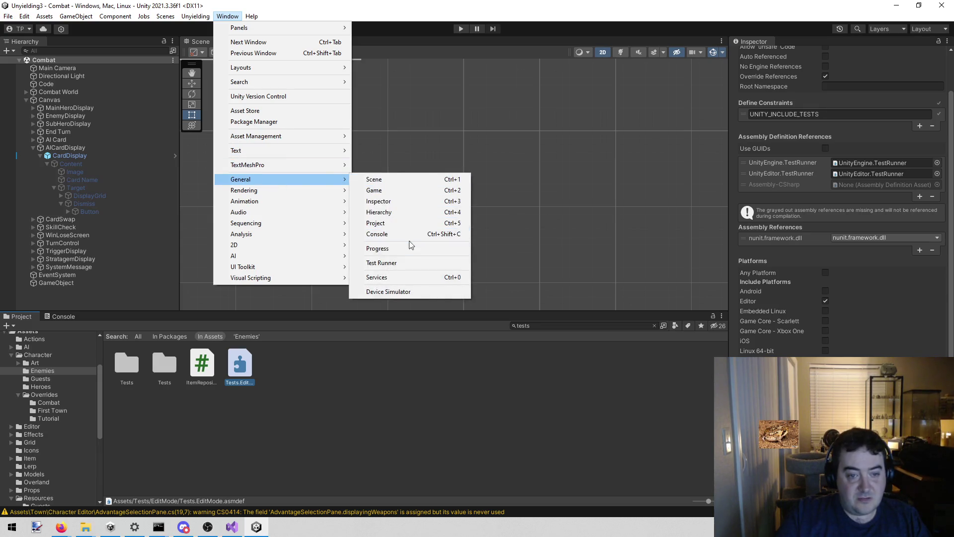
left_click(410, 262)
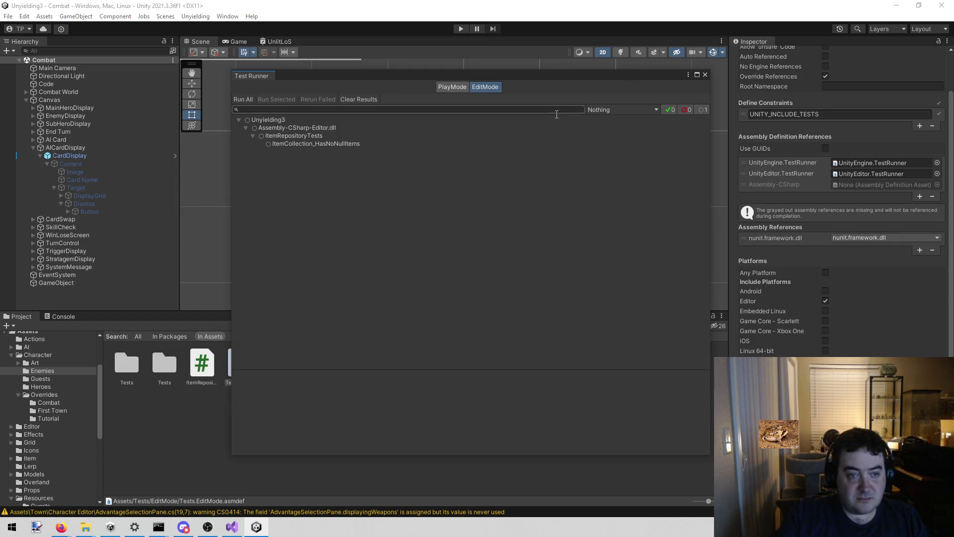
double_click(359, 145)
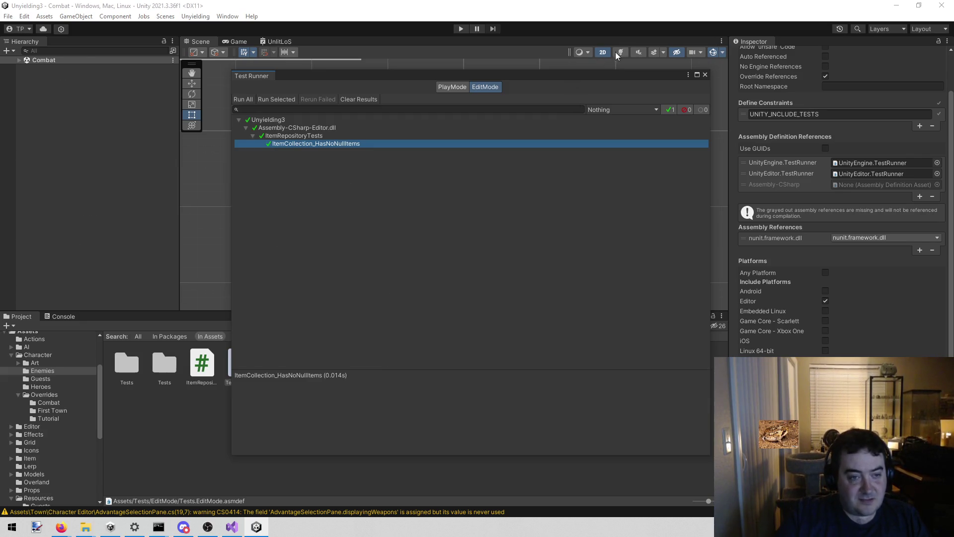
Close the Test Runner, visit the terminal, and reselect the Tests.EditMode asset
left_click(704, 75)
key("alt+Tab")
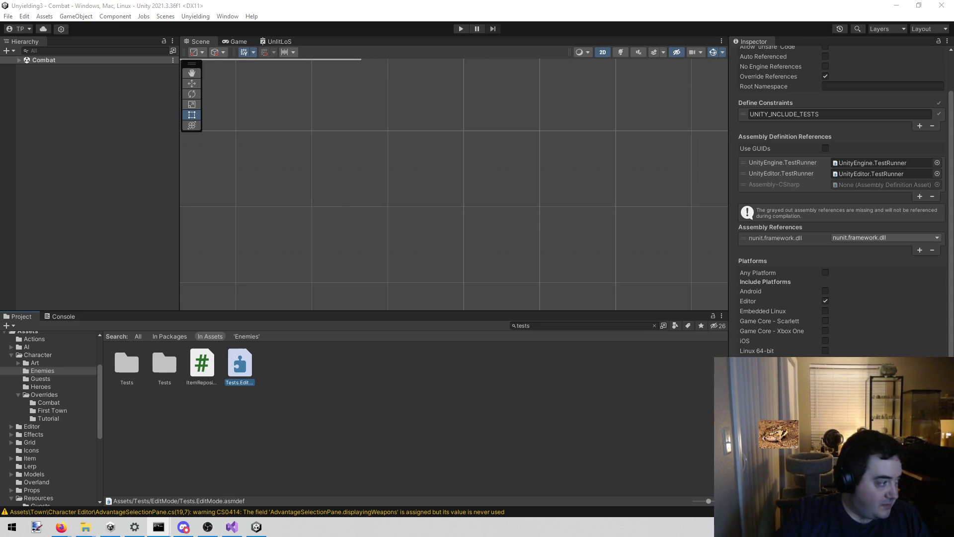
left_click(124, 341)
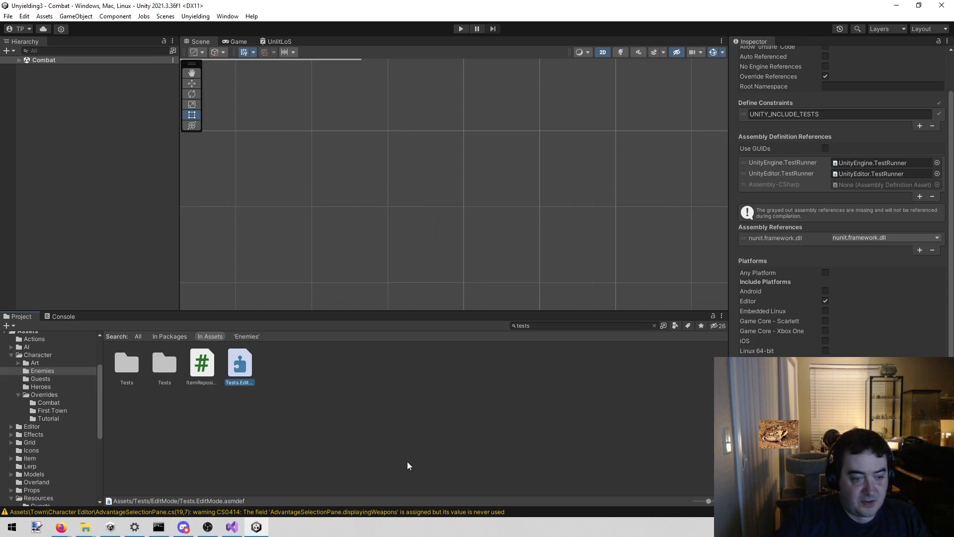
Delete the Tests.EditMode assembly definition from Assets/Tests/EditMode, confirming the deletion
right_click(228, 378)
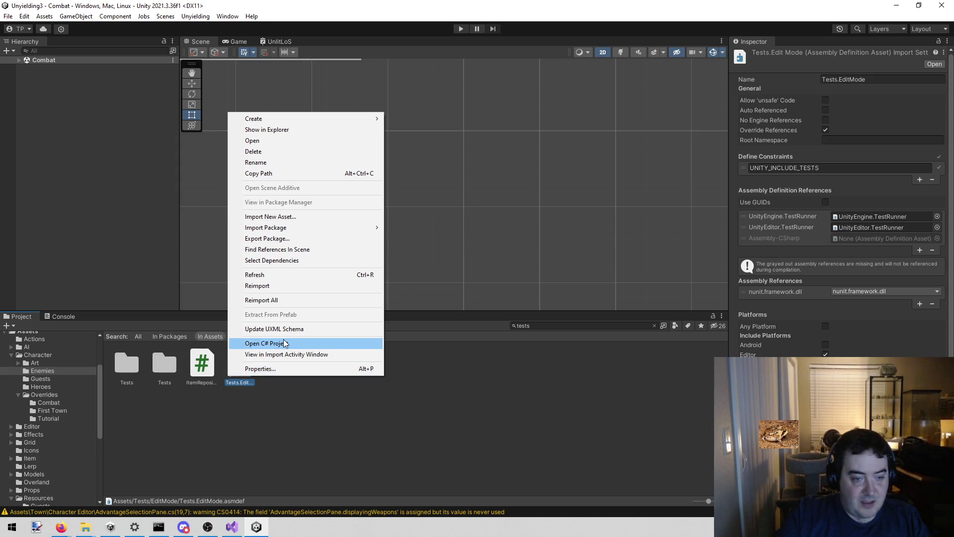
left_click(281, 151)
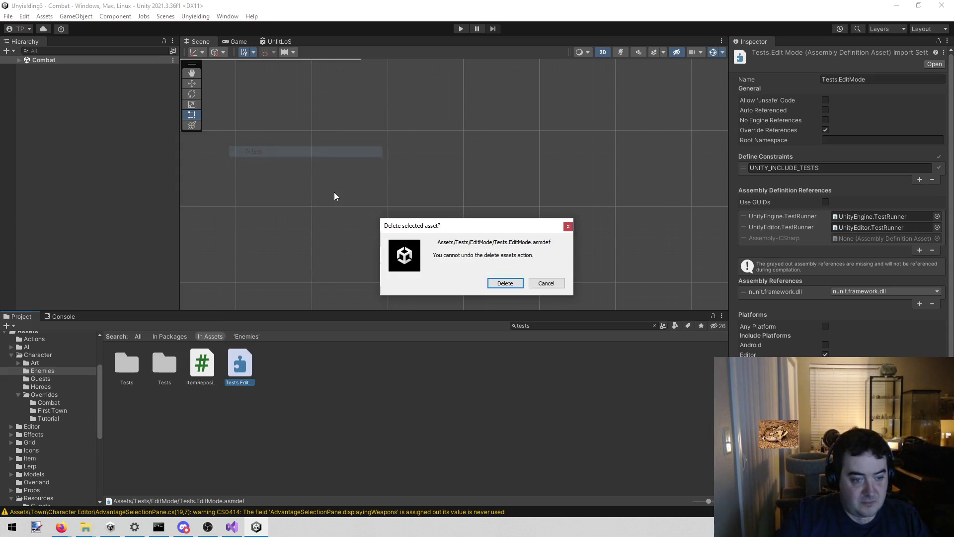
left_click(504, 283)
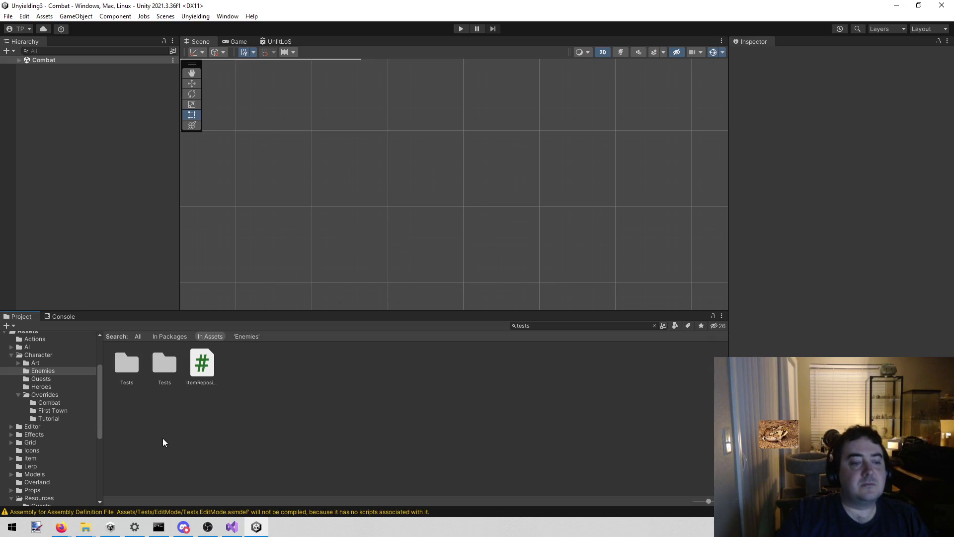
Reopen the Test Runner window from the editor window list, then close it
left_click(227, 16)
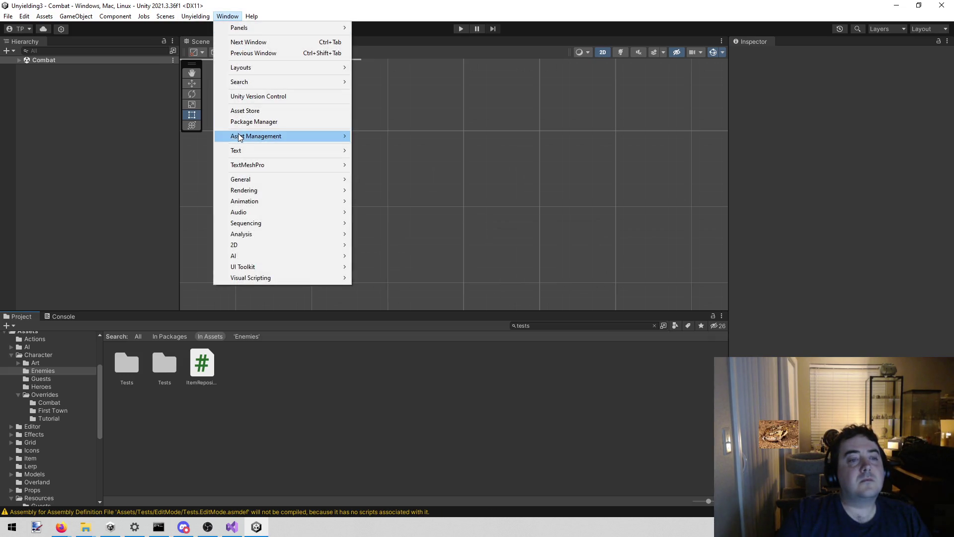
mouse_move(263, 181)
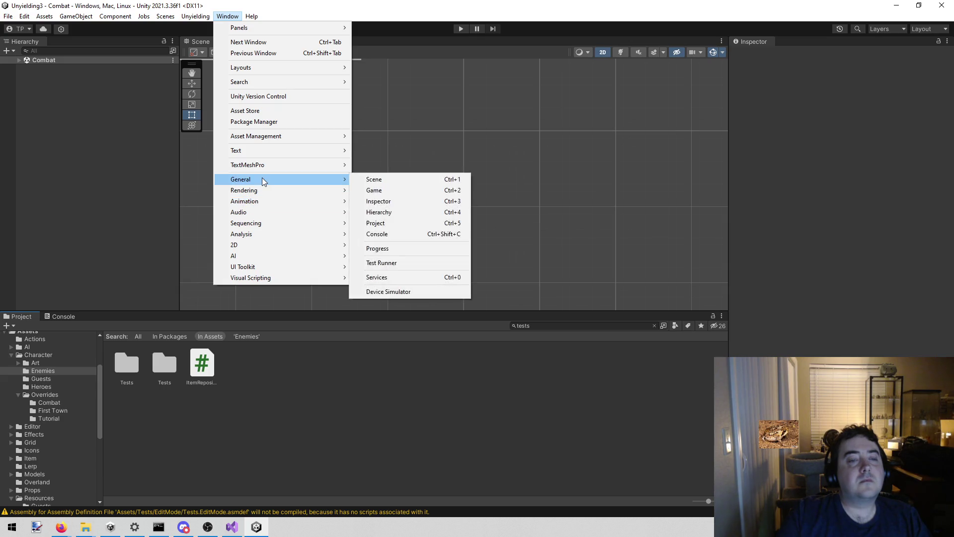
left_click(406, 262)
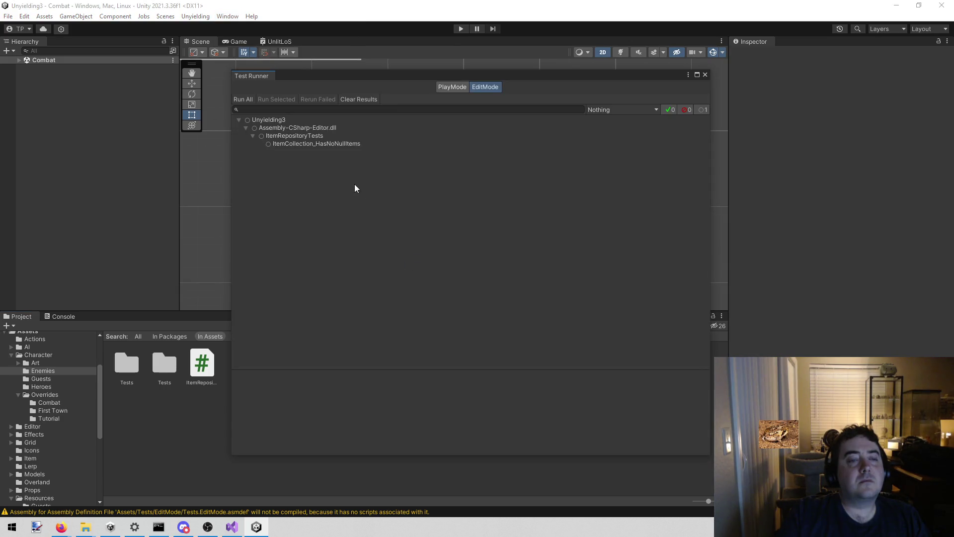
left_click(705, 75)
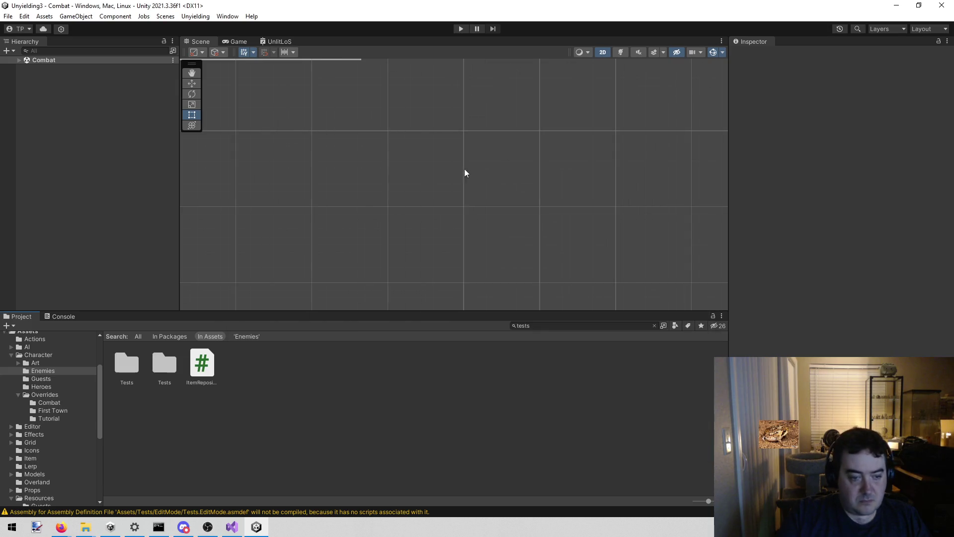
Clear the three warnings from the Console, glance at CardDisplay.cs, and come back to Unity
left_click(63, 317)
left_click(11, 326)
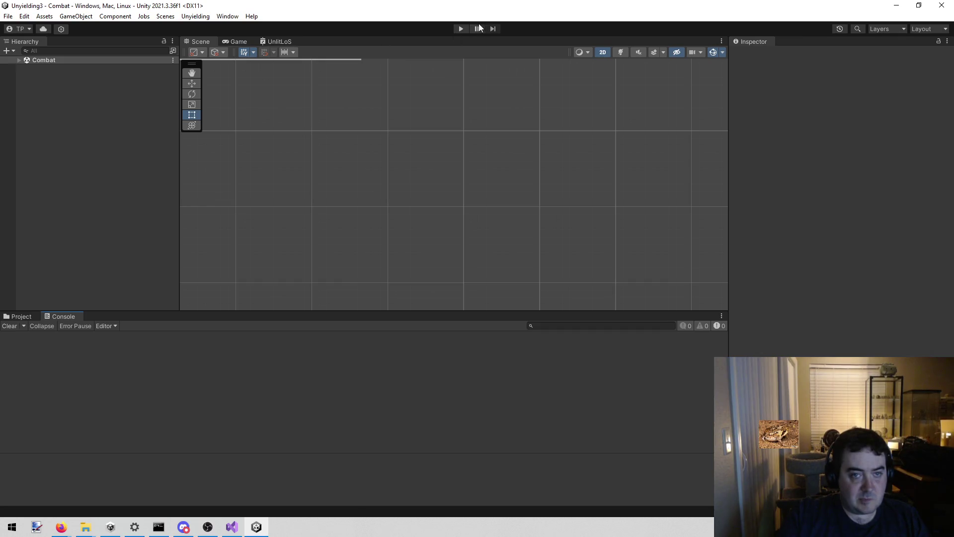
left_click(232, 526)
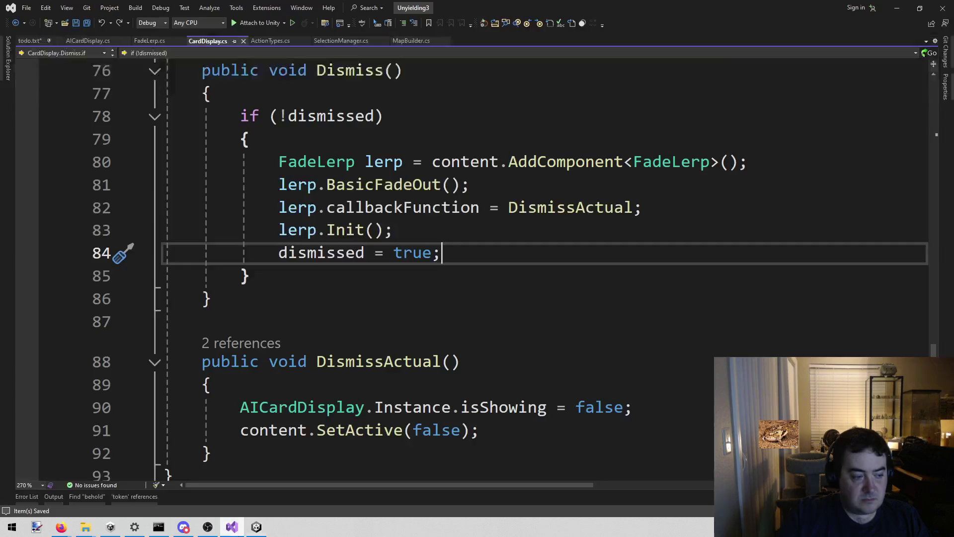
key("alt+Tab")
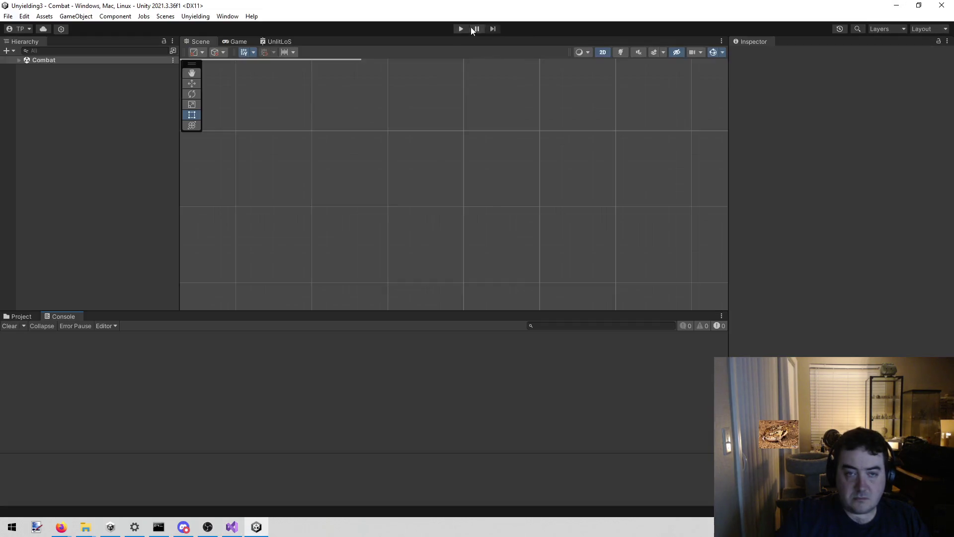
Play the combat scene twice, dismissing the Pick Target card each run, then view CardDisplay.cs
left_click(463, 28)
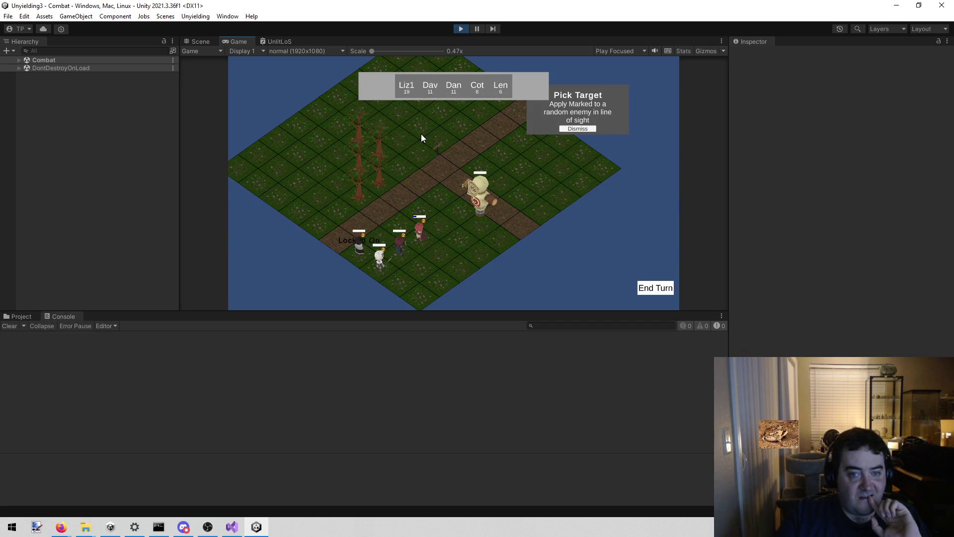
left_click(578, 128)
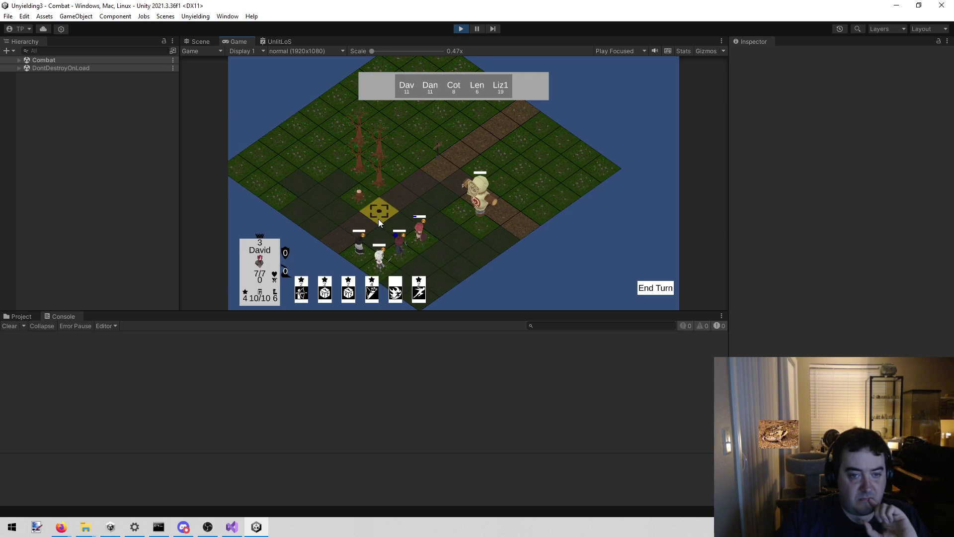
left_click(461, 28)
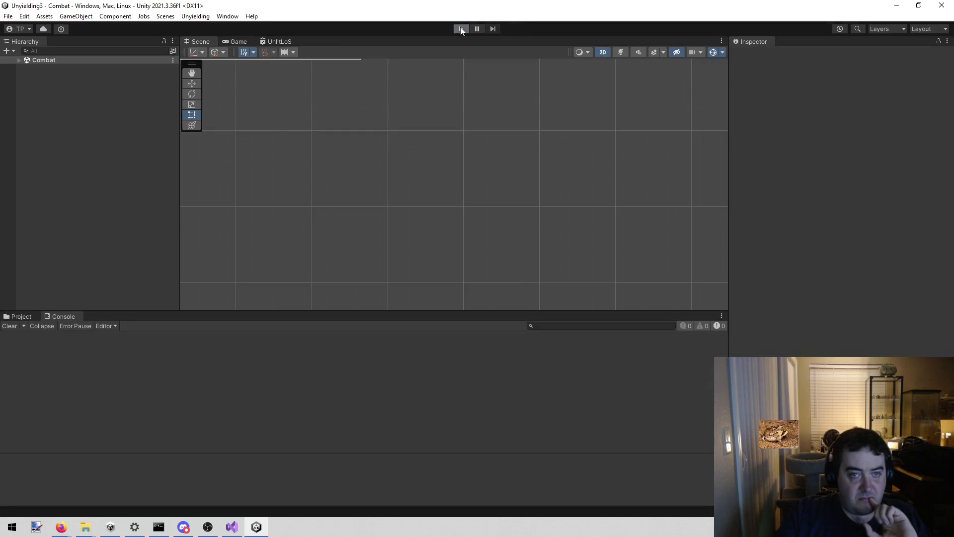
left_click(461, 28)
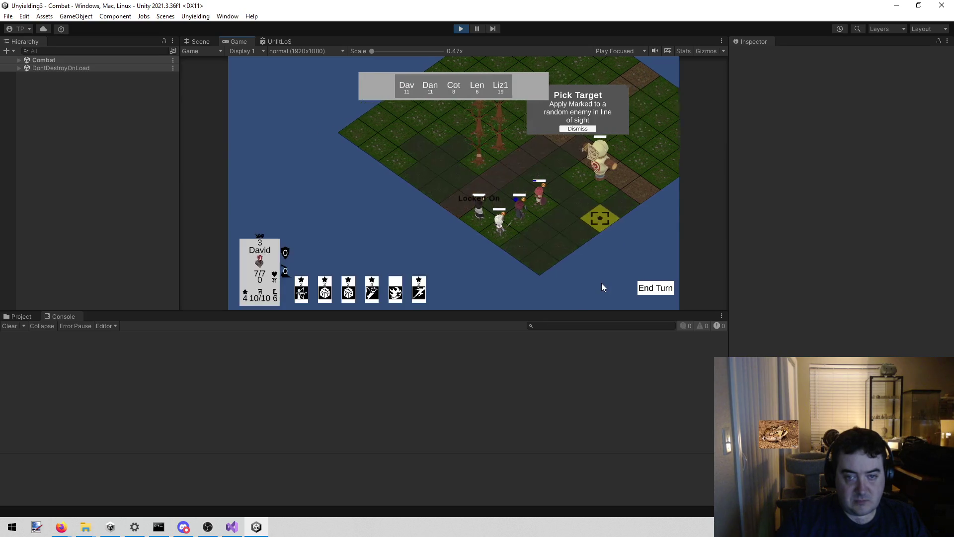
left_click(587, 130)
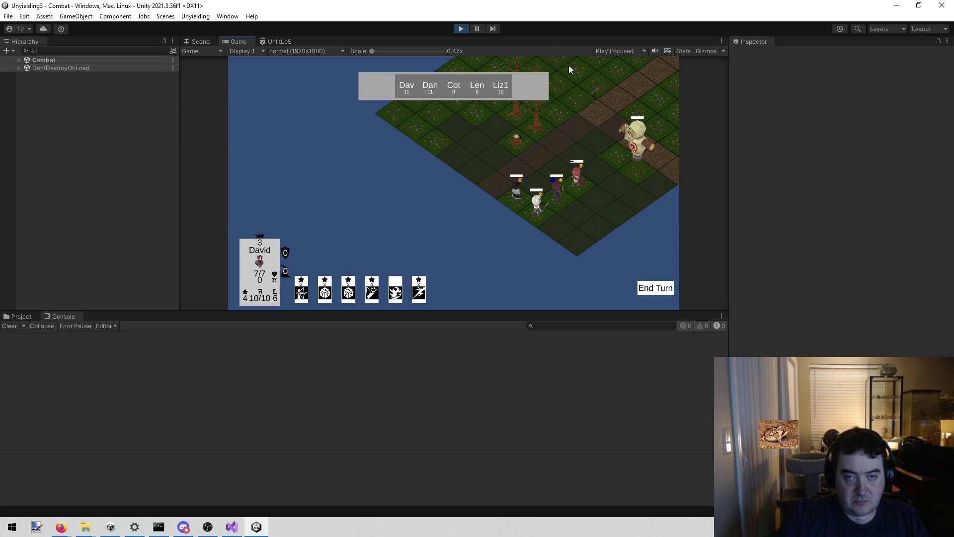
left_click(460, 30)
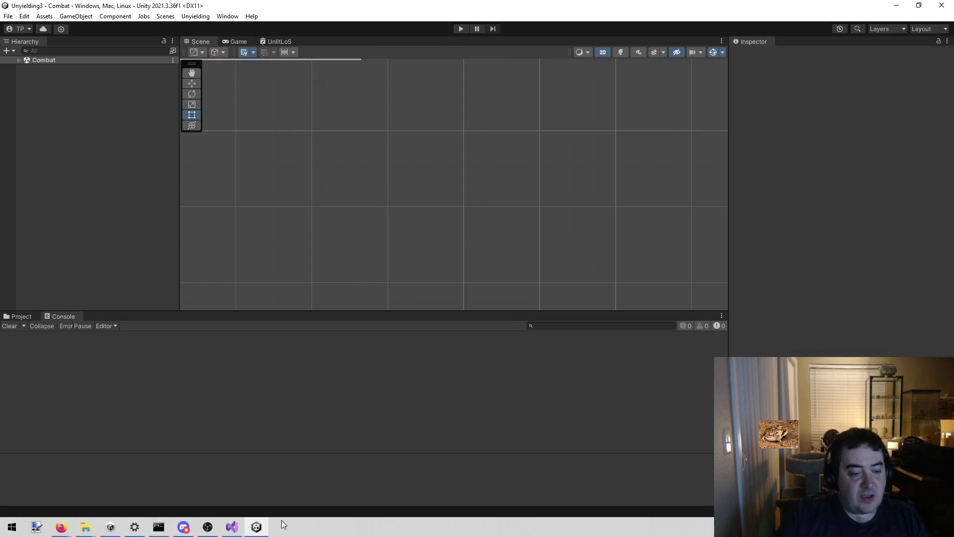
left_click(232, 526)
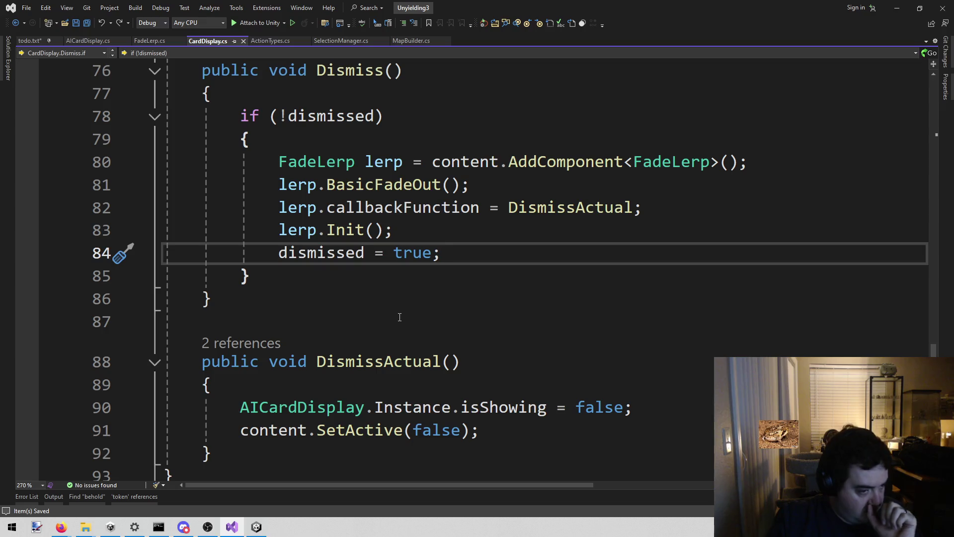
Scroll CardDisplay.cs up to its fields and dismissButton, then return to Unity's Project assets
scroll(557, 248, "up", 12)
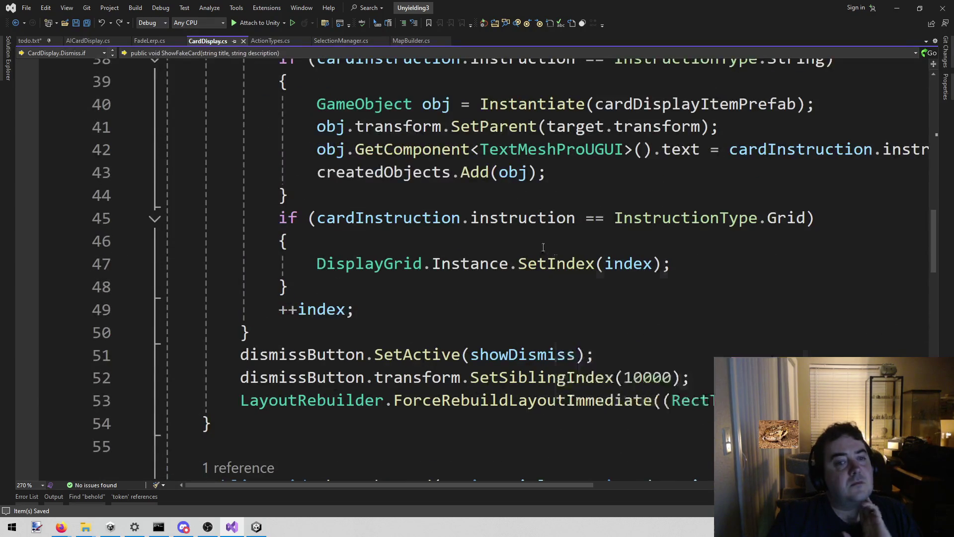
scroll(522, 240, "up", 13)
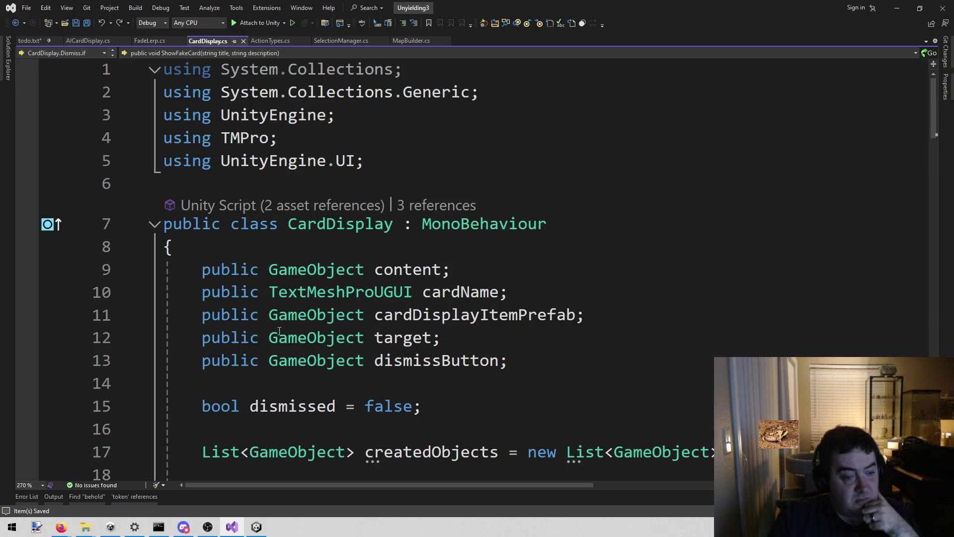
mouse_move(257, 527)
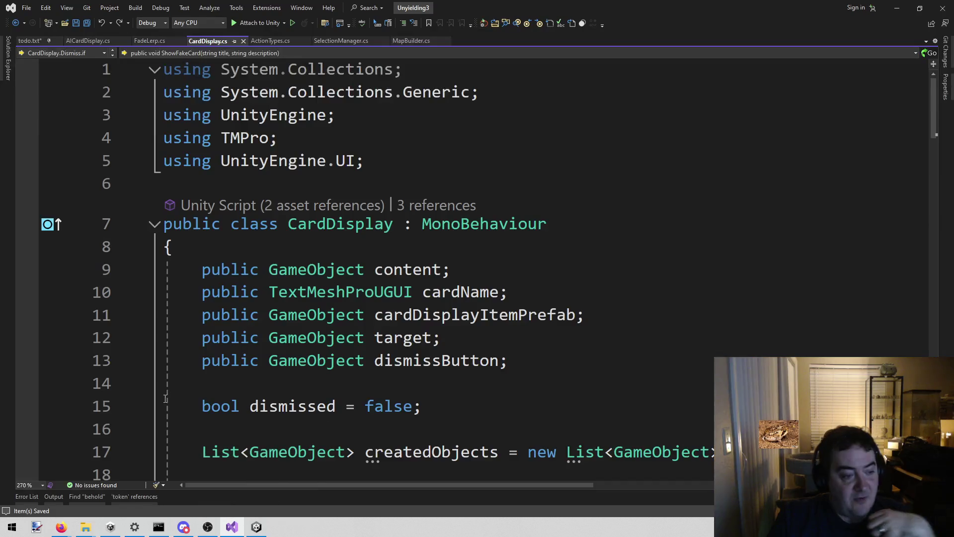
left_click(257, 528)
left_click(19, 317)
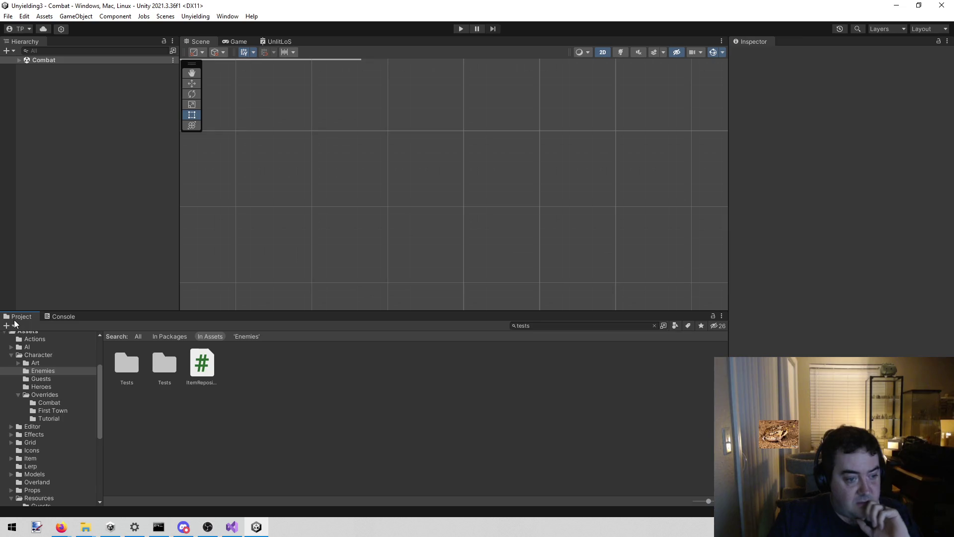
Drill into Combat > Canvas > AICardDisplay > CardDisplay, select Content and frame it with F
left_click(18, 60)
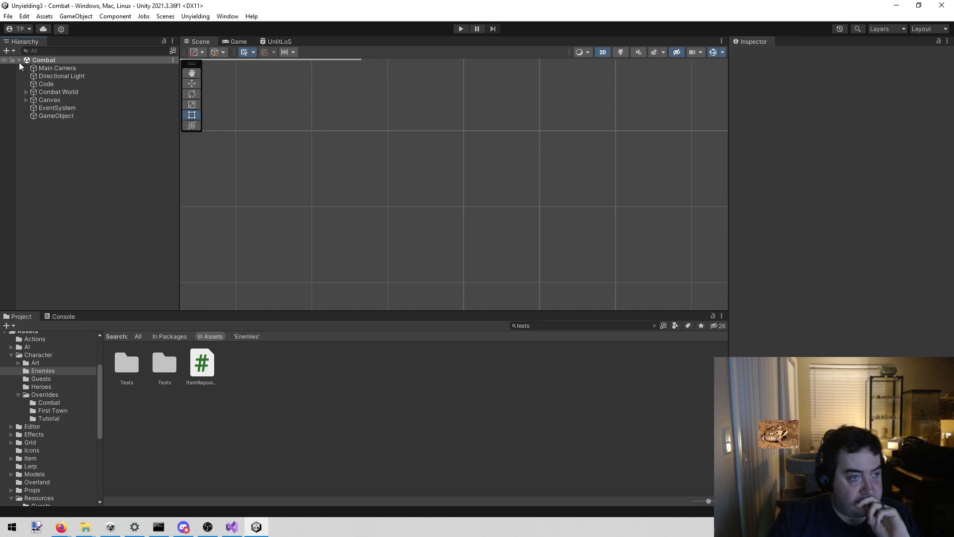
left_click(26, 100)
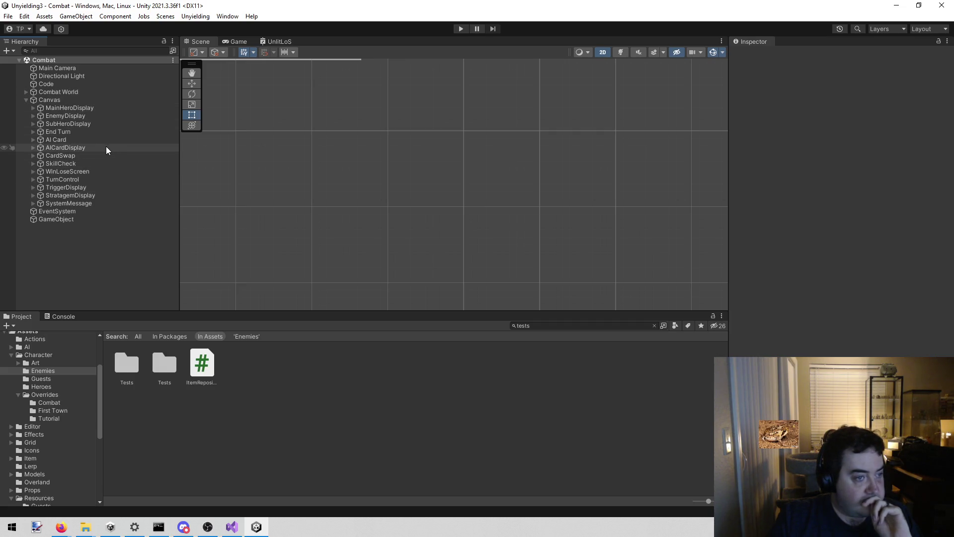
left_click(85, 147)
left_click(33, 147)
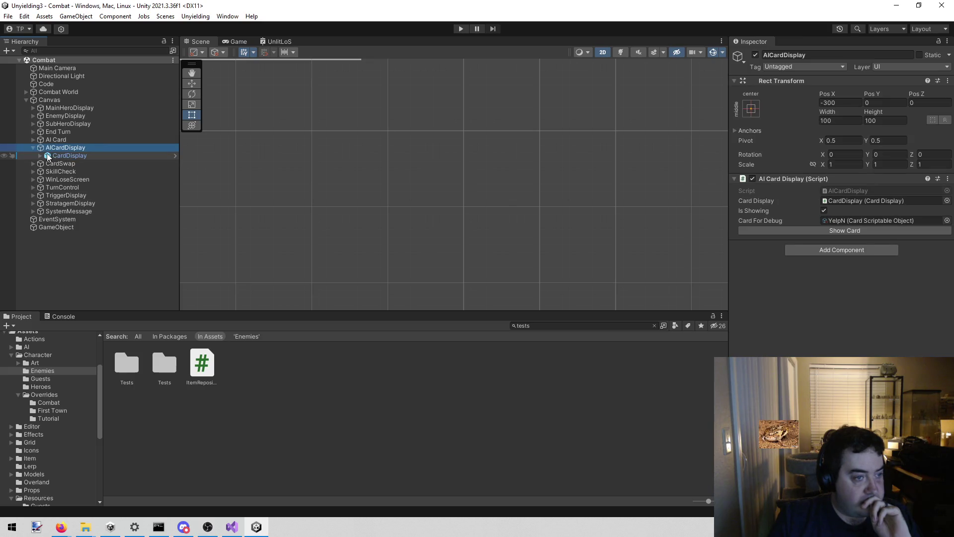
left_click(40, 154)
left_click(78, 163)
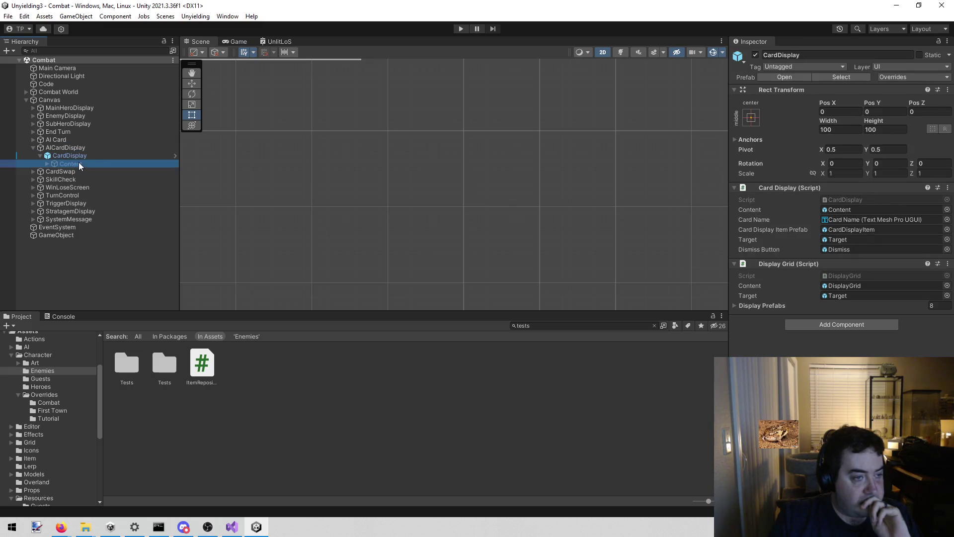
key("f")
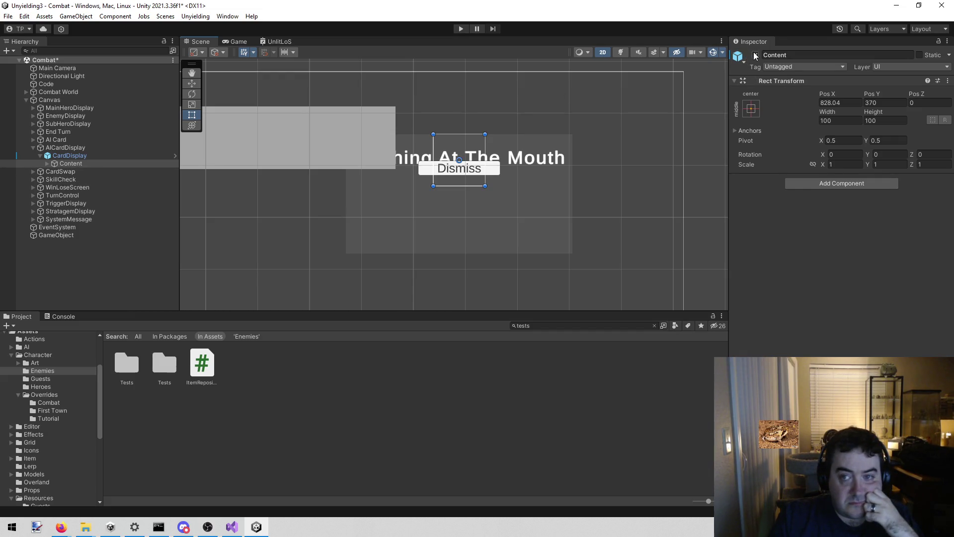
Expand Content and select the Dismiss button's inner Button object, scrolling to its Button component
left_click(47, 162)
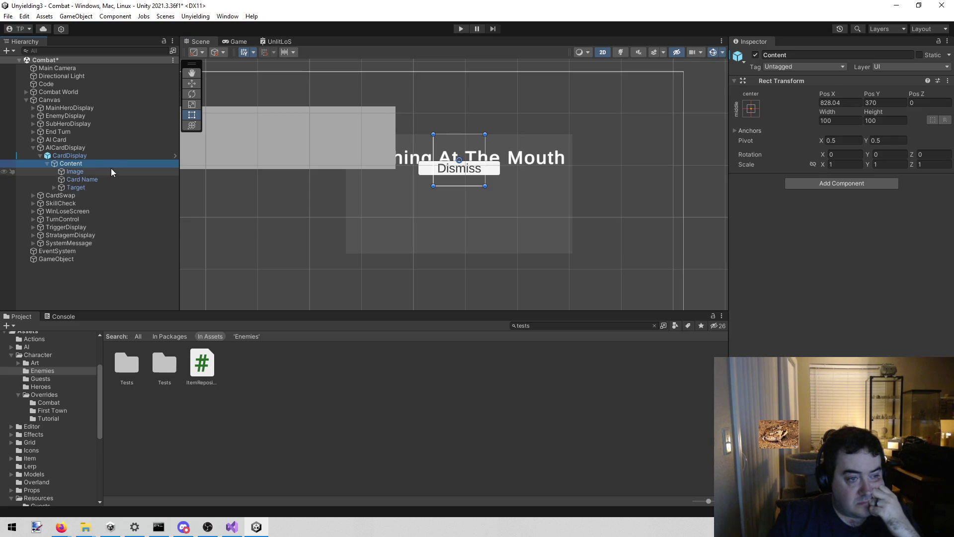
left_click(495, 168)
left_click(495, 167)
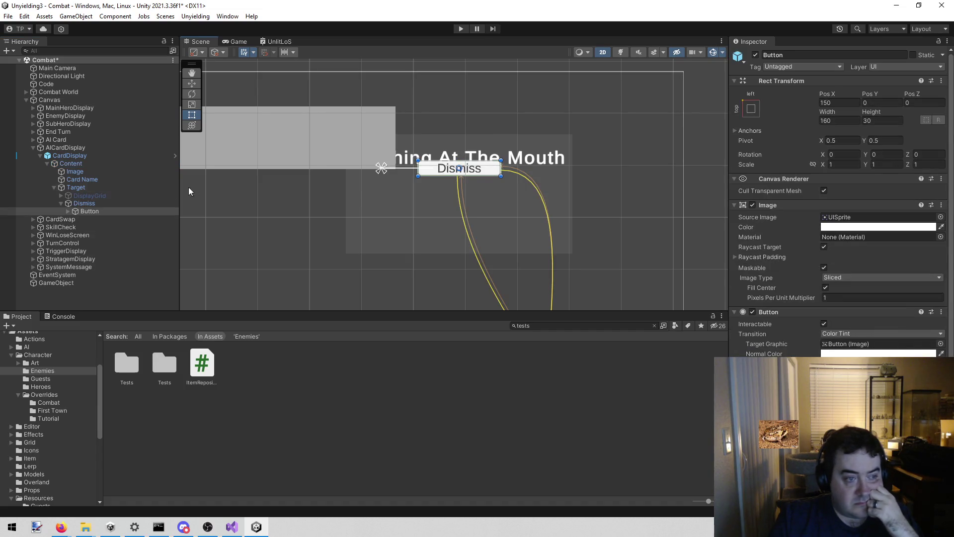
scroll(834, 264, "down", 3)
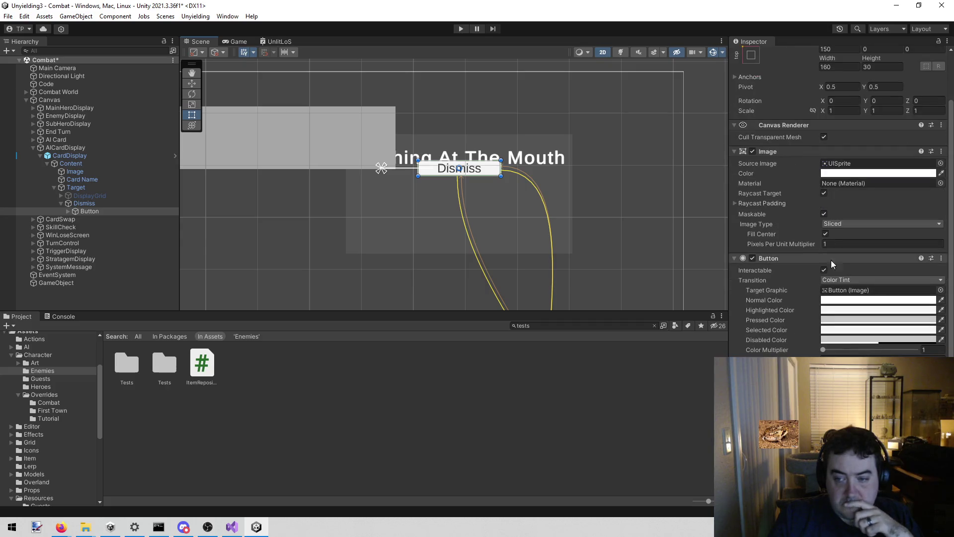
Inspect the Button's Transition options and property menu, leaving Transition on Color Tint
left_click(826, 281)
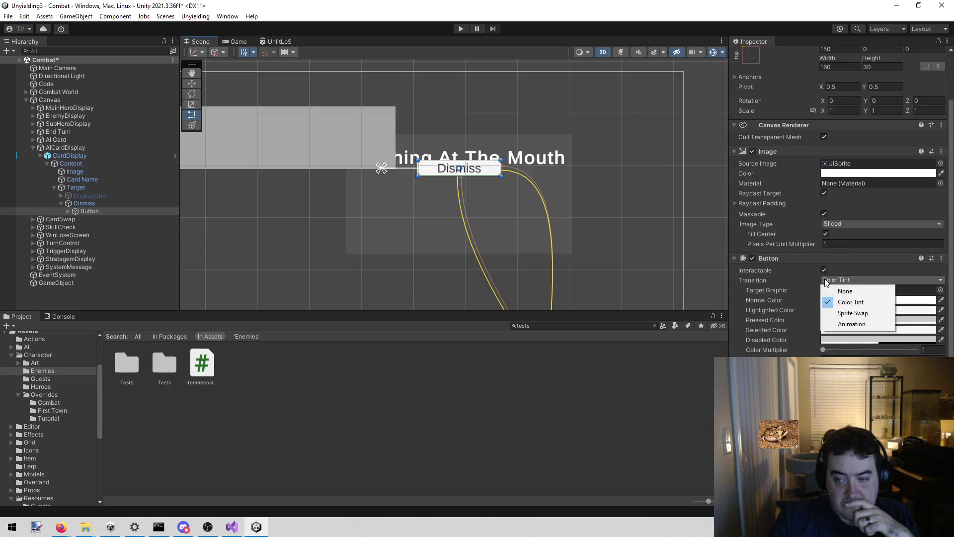
left_click(868, 267)
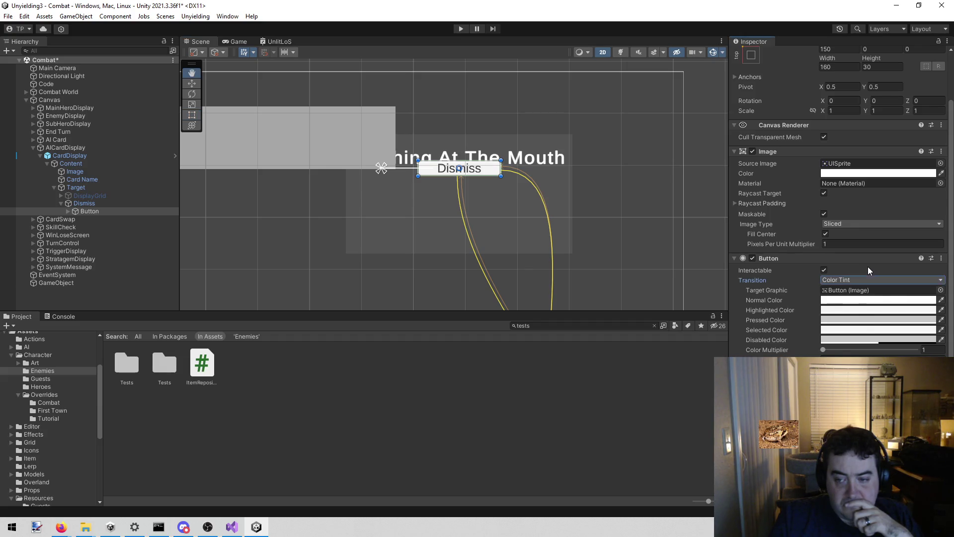
right_click(868, 267)
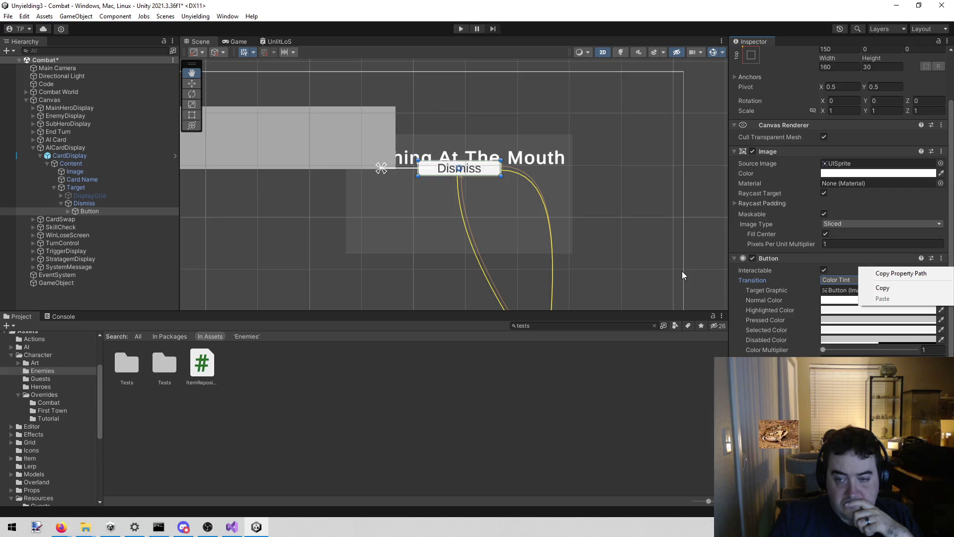
left_click(697, 263)
scroll(666, 255, "down", 3)
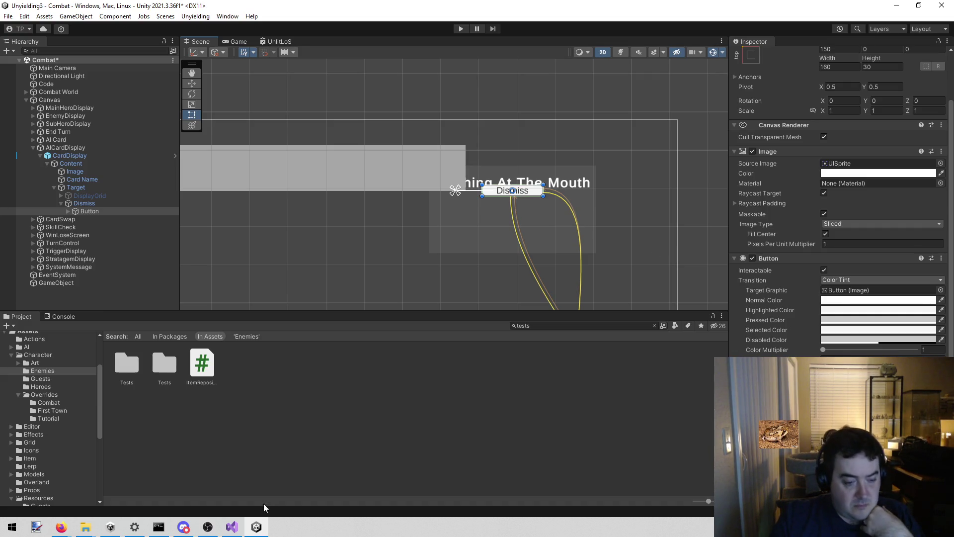
left_click(232, 526)
Open FadeLerp.cs in Visual Studio by searching the solution for 'fadelerp'
left_click(527, 231)
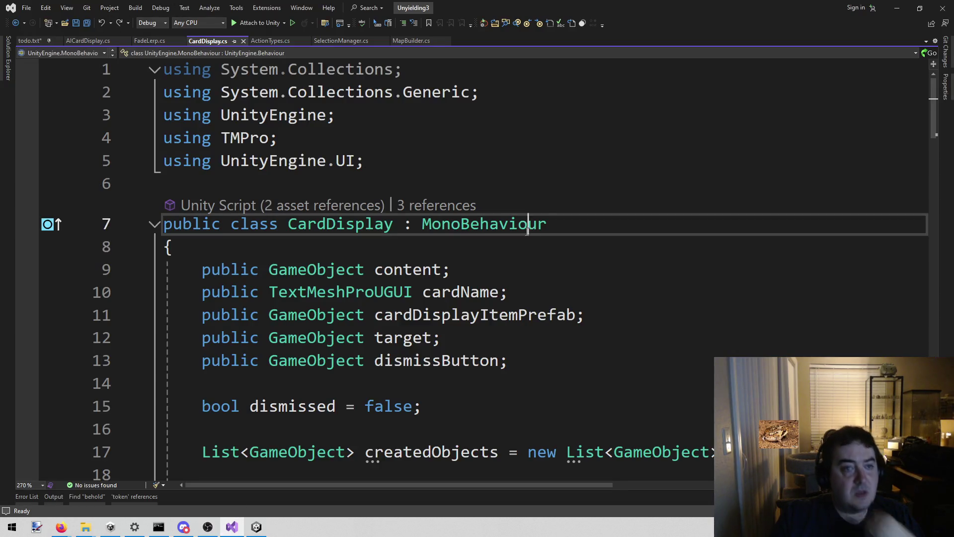
key("alt+shift+o")
type("fadelerp")
key("Return")
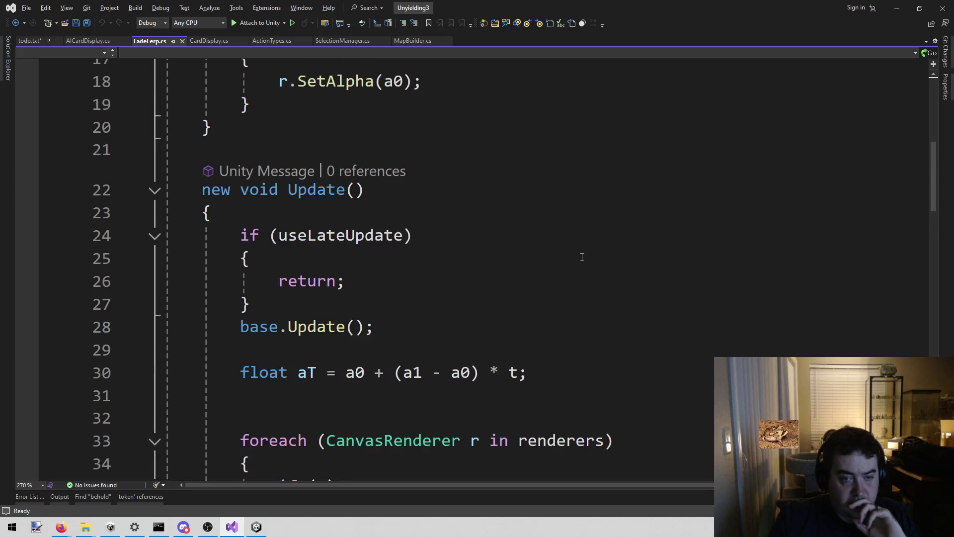
Review FadeLerp's Update, LateUpdate and BasicFadeIn (runTime = .3f) code, then return to Unity
double_click(412, 372)
scroll(563, 266, "down", 3)
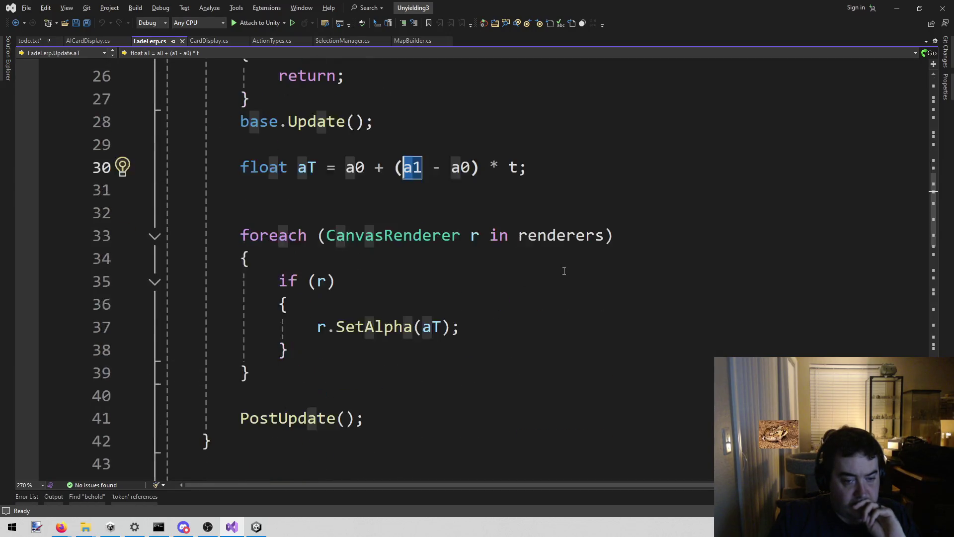
scroll(566, 271, "down", 6)
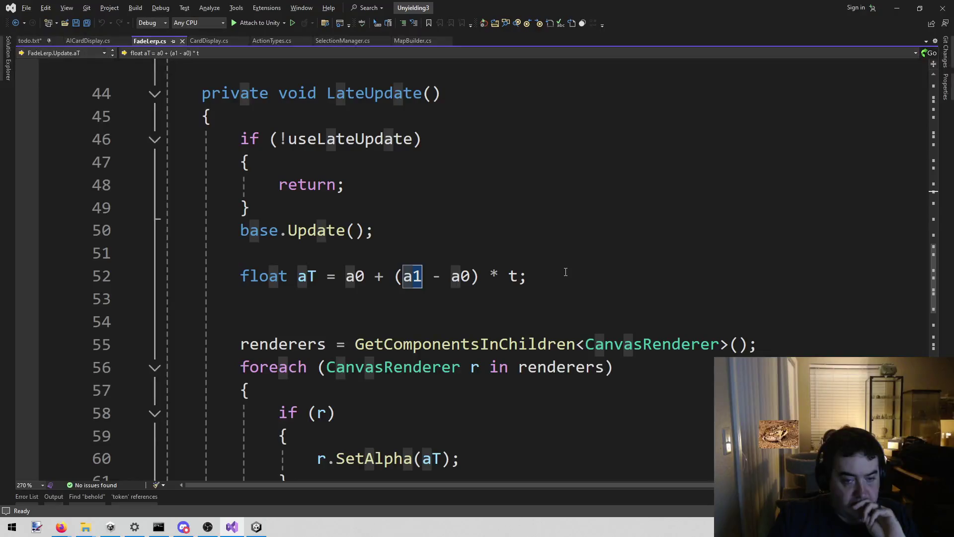
left_click(590, 209)
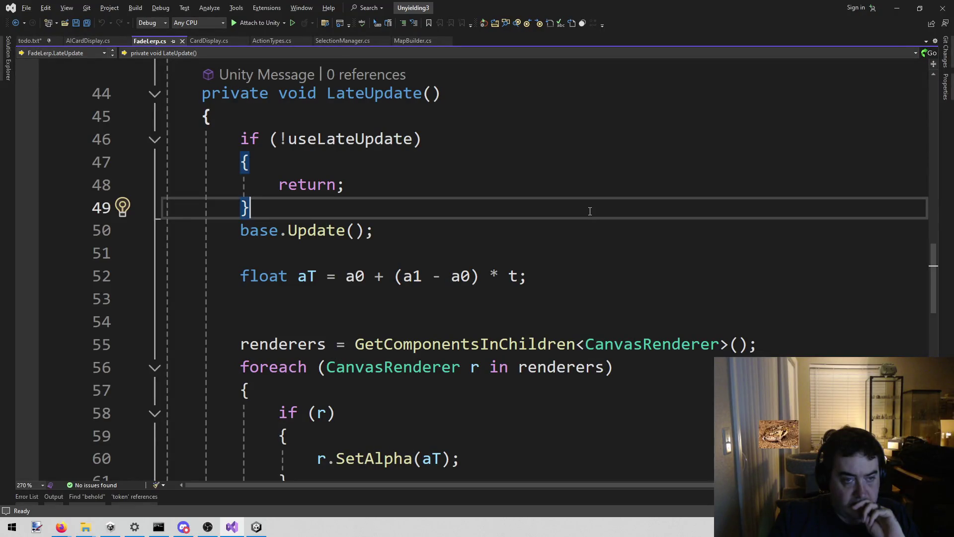
scroll(588, 214, "down", 5)
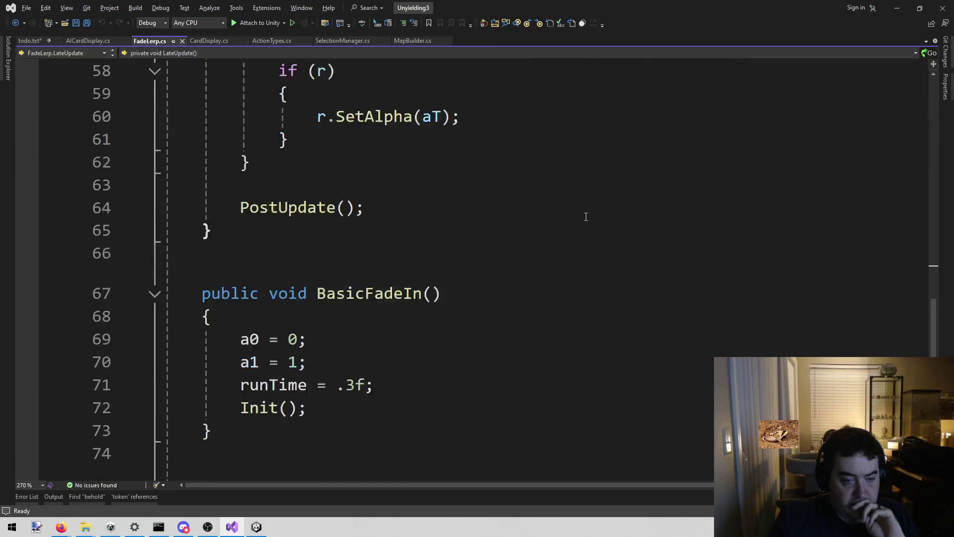
scroll(586, 217, "down", 1)
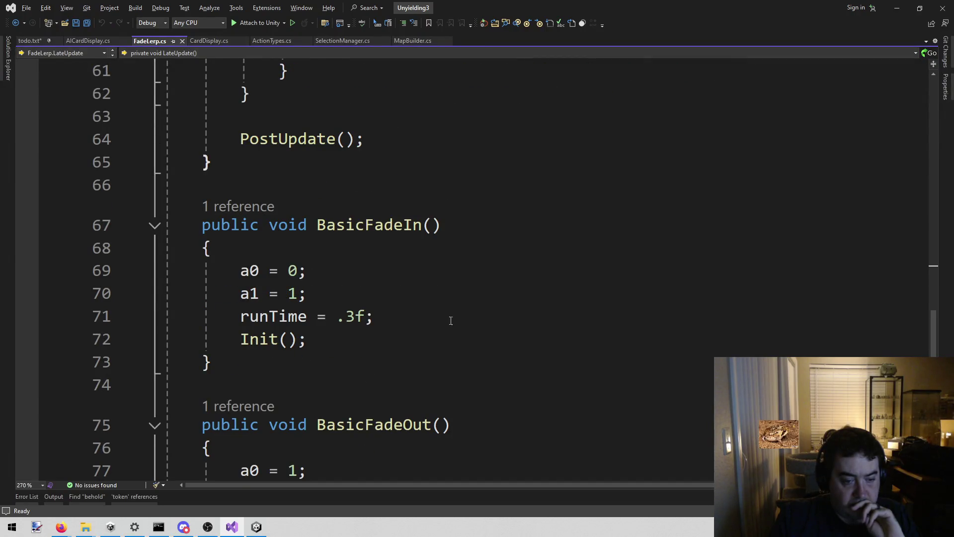
mouse_move(257, 525)
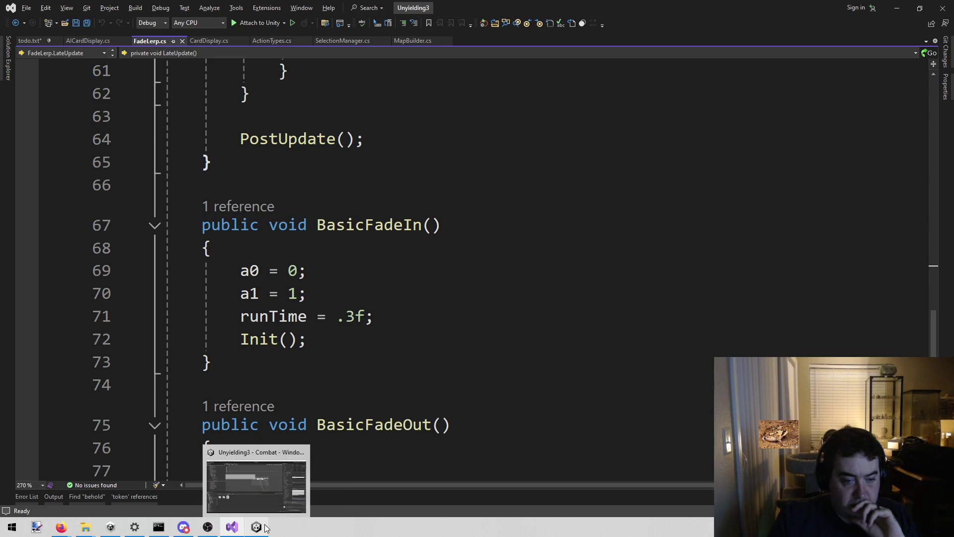
left_click(457, 312)
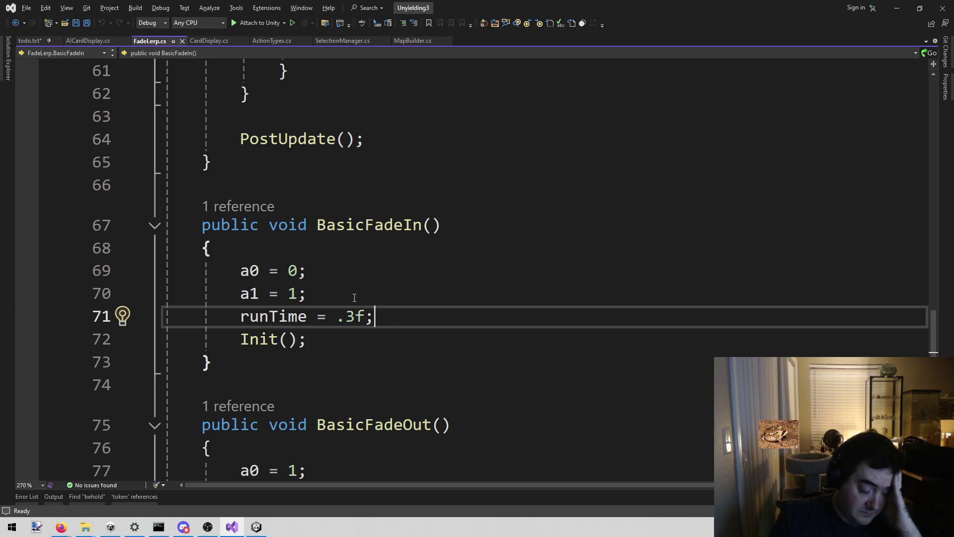
scroll(339, 298, "up", 15)
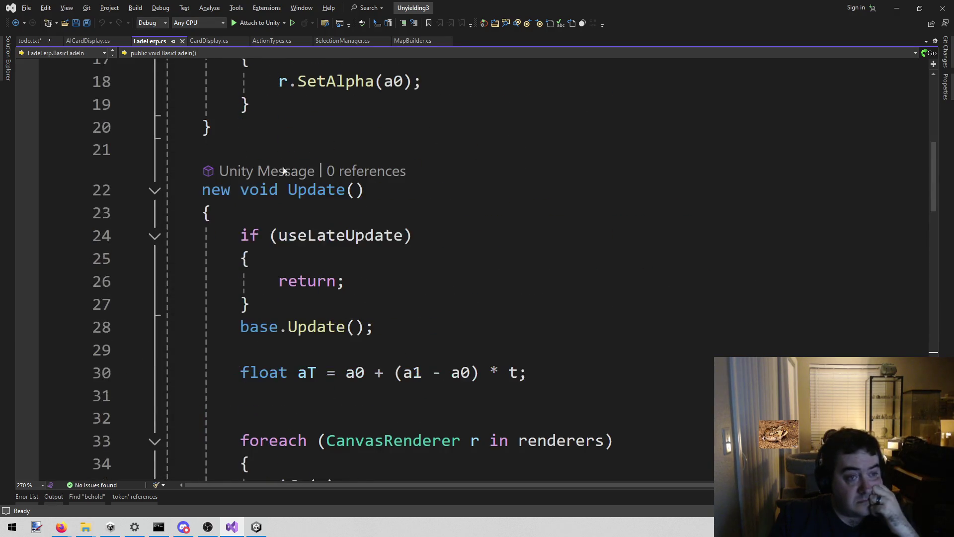
left_click(264, 534)
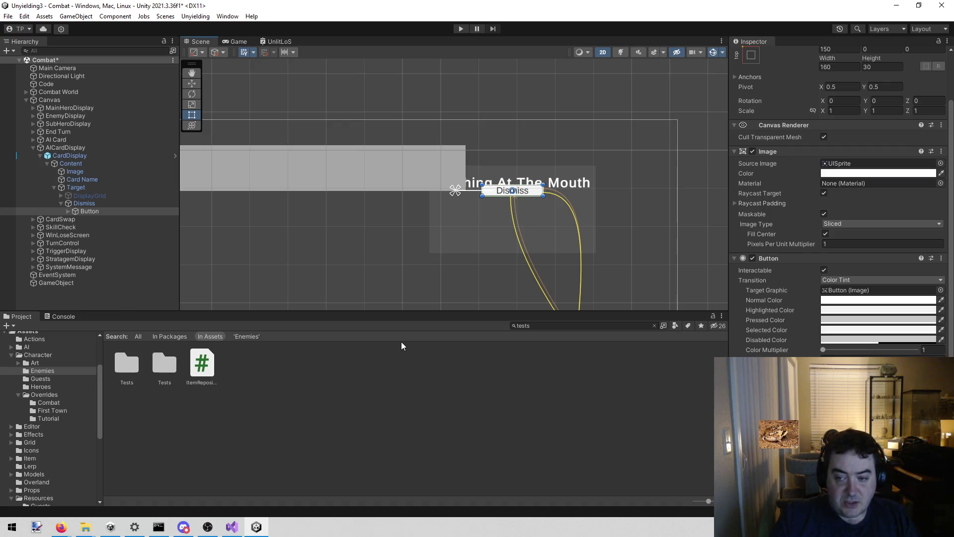
left_click(878, 279)
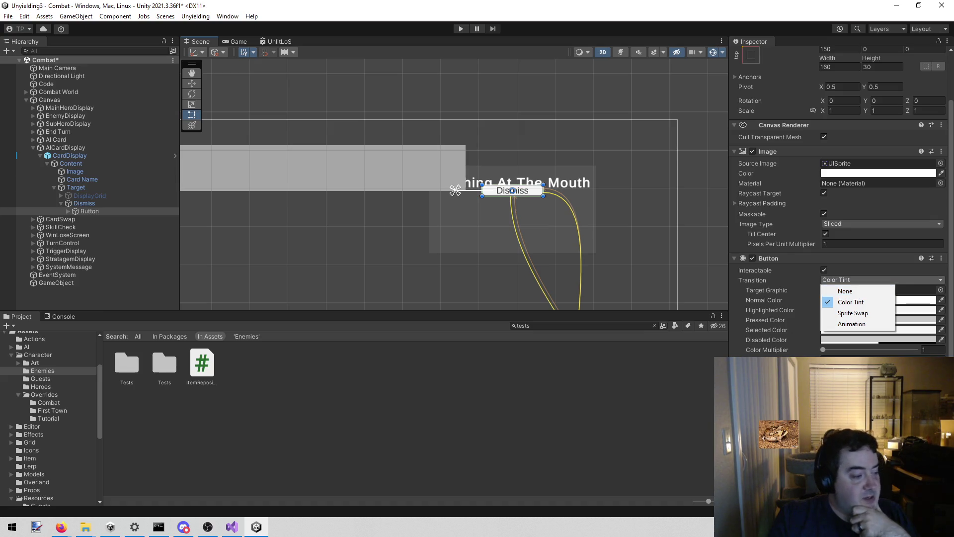
key("alt+Tab")
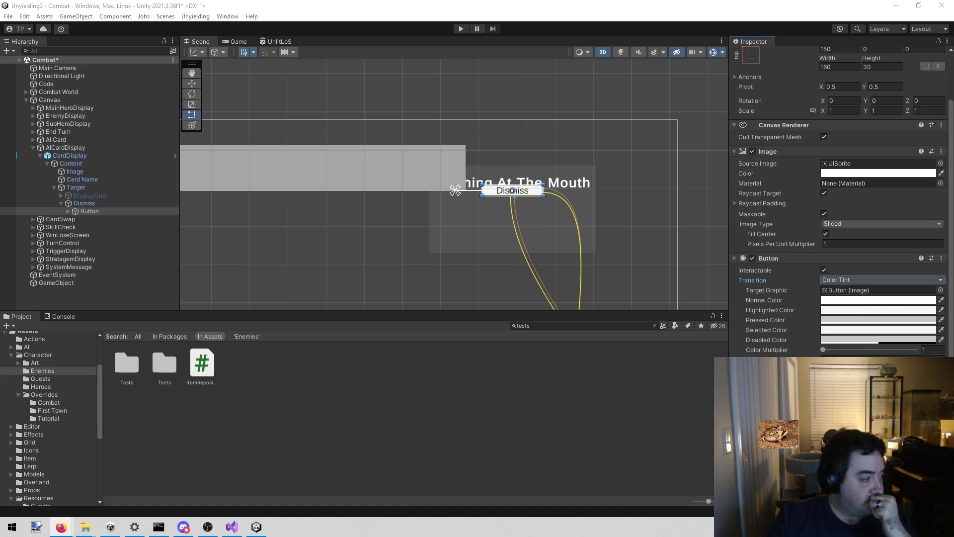
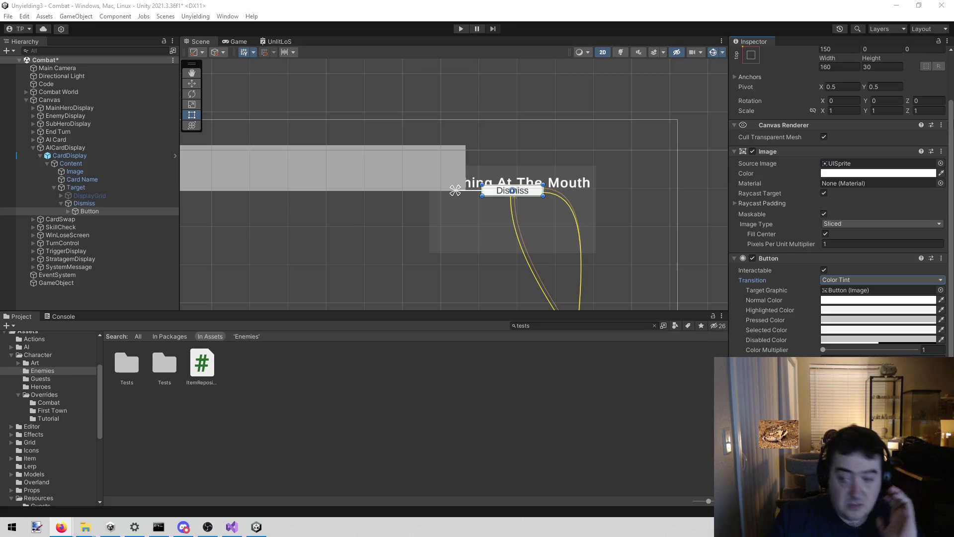
Switch the Dismiss button's Transition from Color Tint to Sprite Swap
left_click(836, 280)
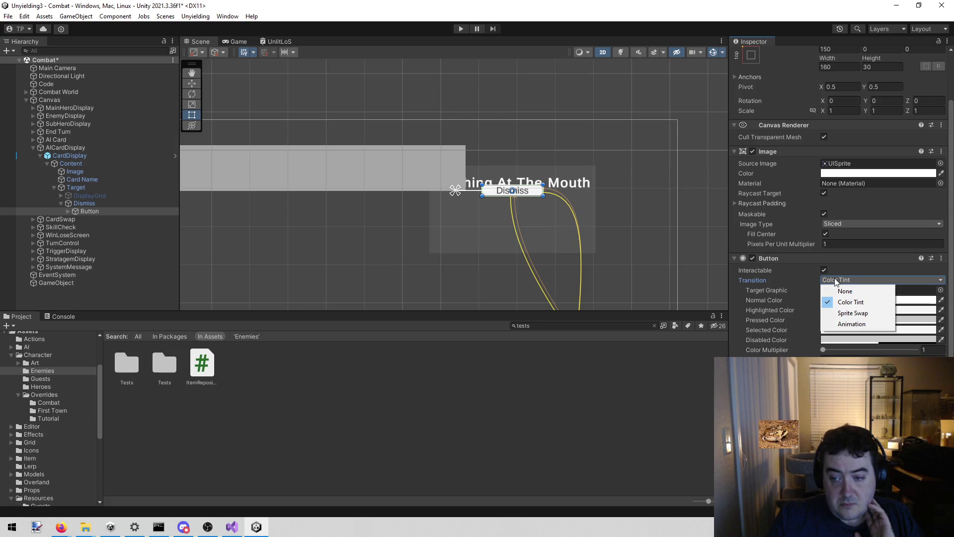
left_click(846, 316)
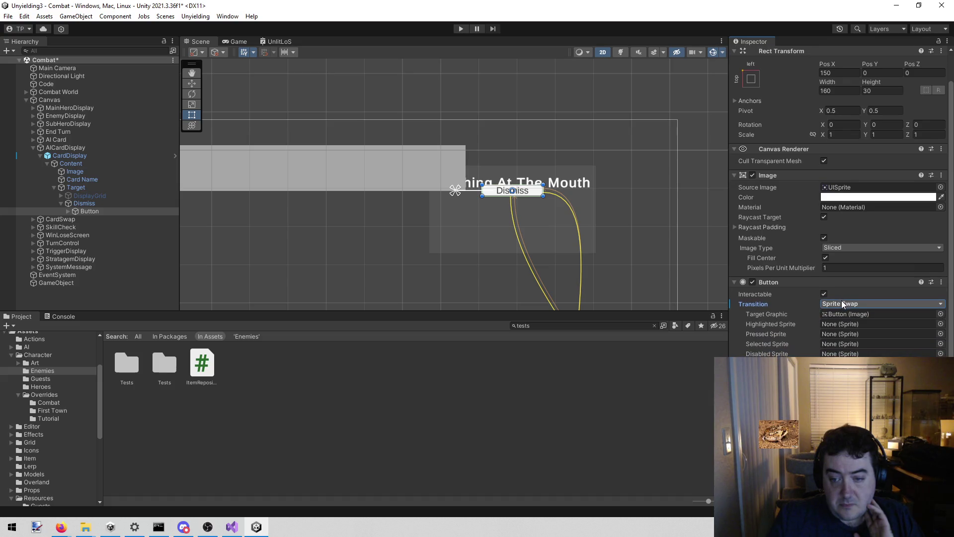
left_click(843, 301)
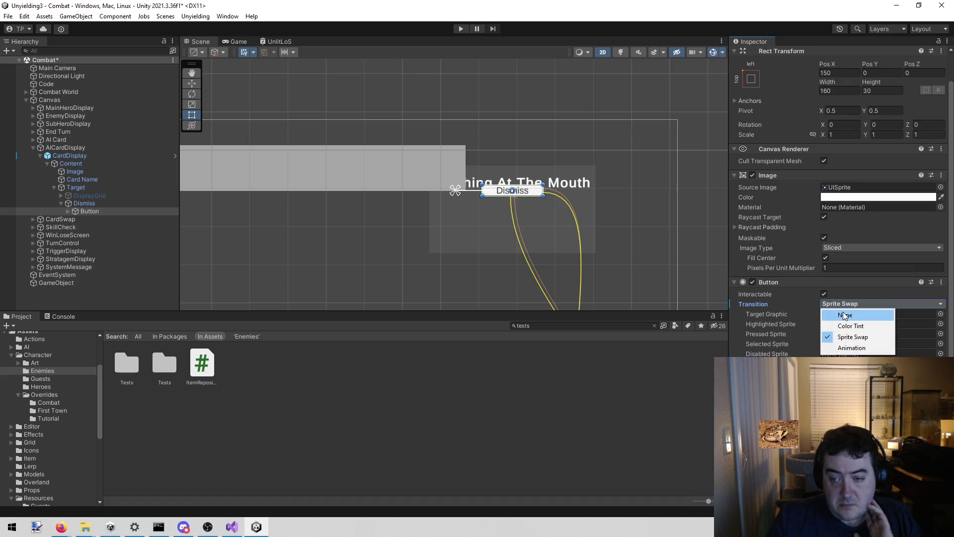
left_click(679, 428)
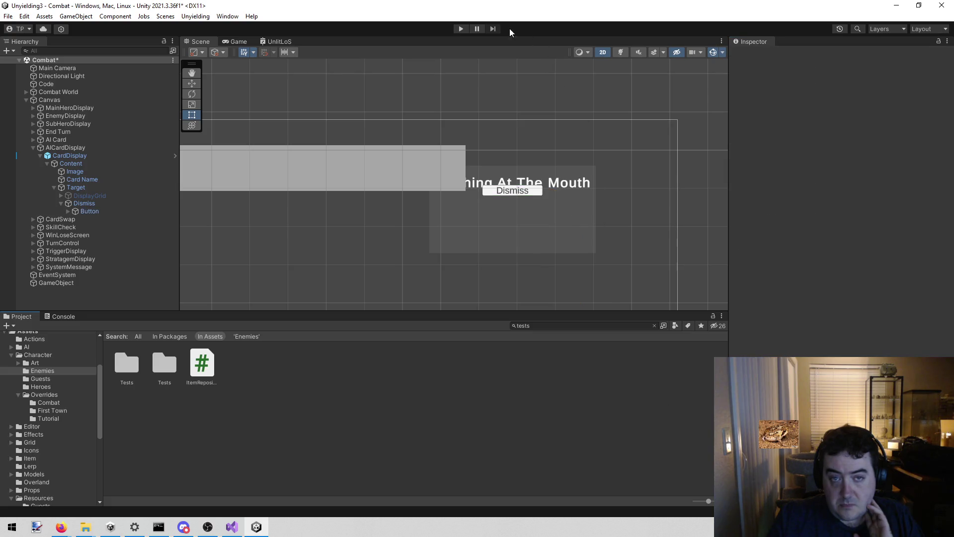
Run a quick play test of the Dismiss button, then stop and select the Dismiss object
left_click(461, 29)
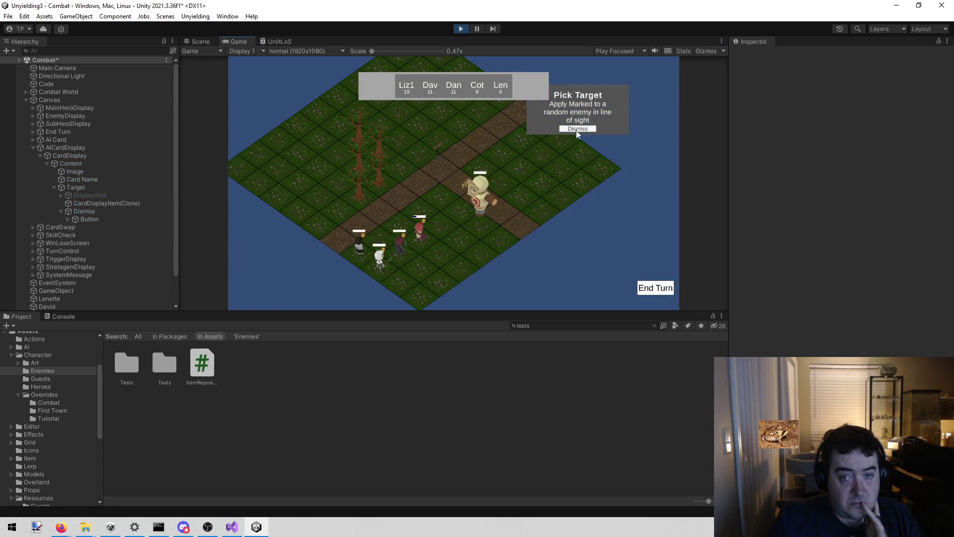
left_click(460, 29)
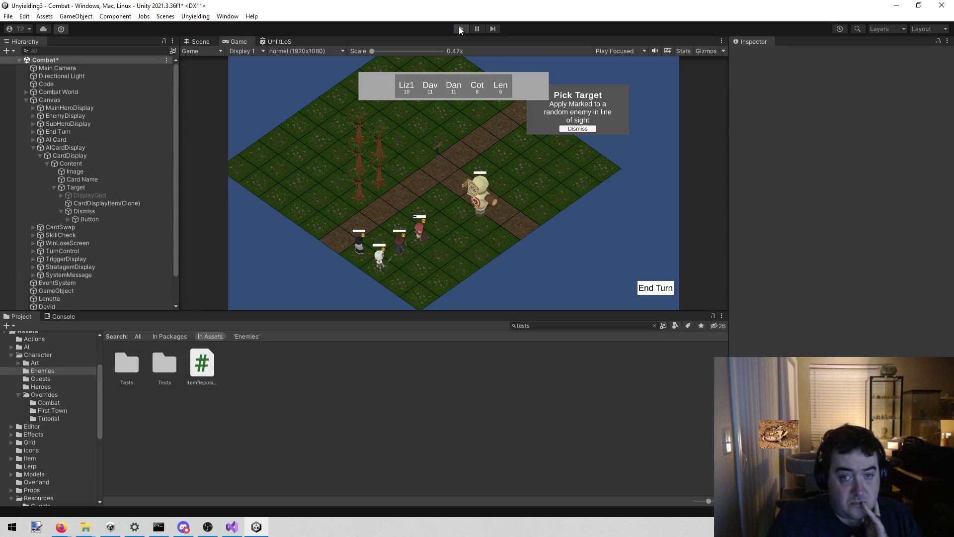
left_click(102, 203)
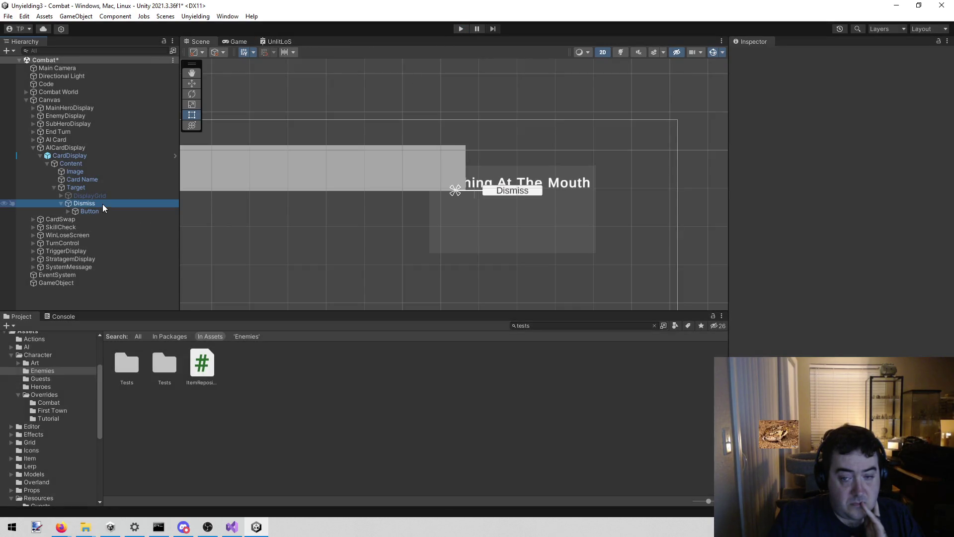
left_click(103, 210)
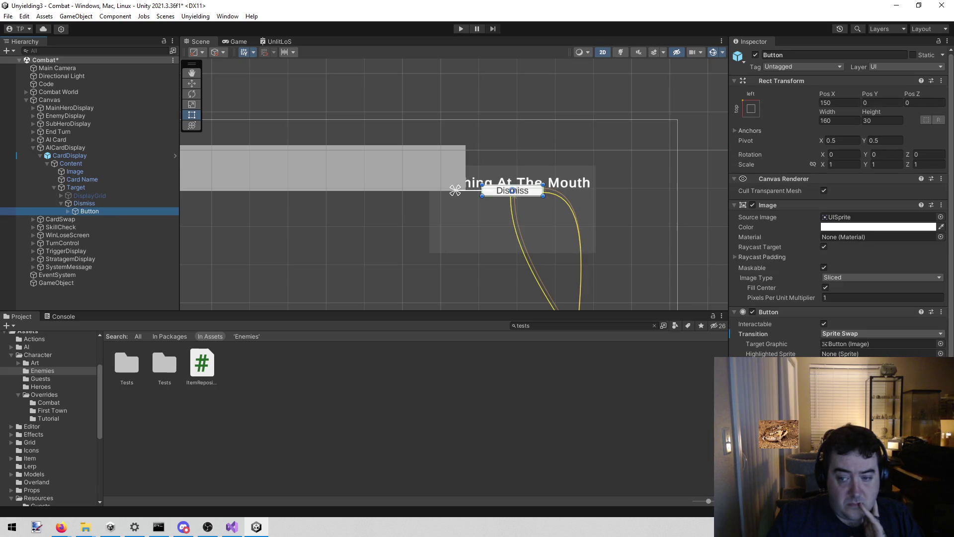
left_click(850, 344)
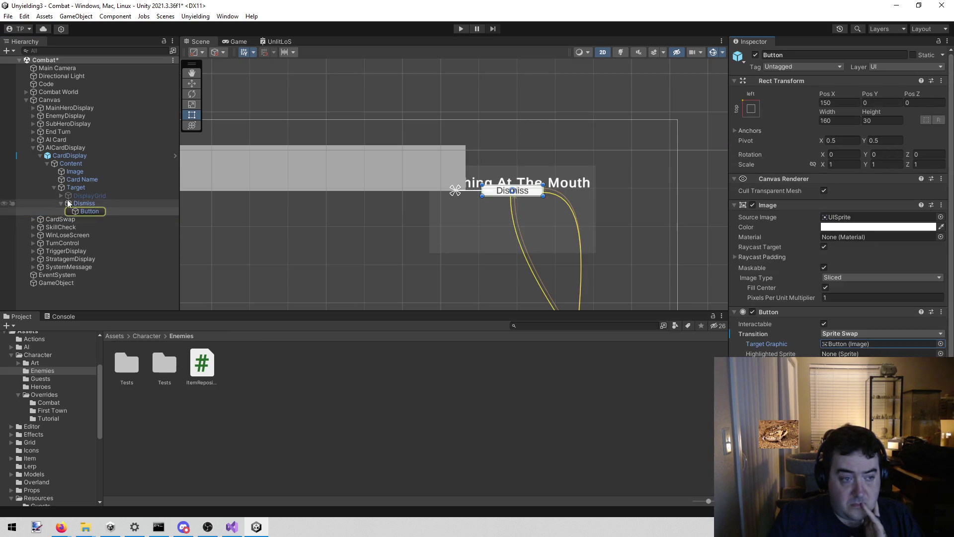
left_click(111, 210)
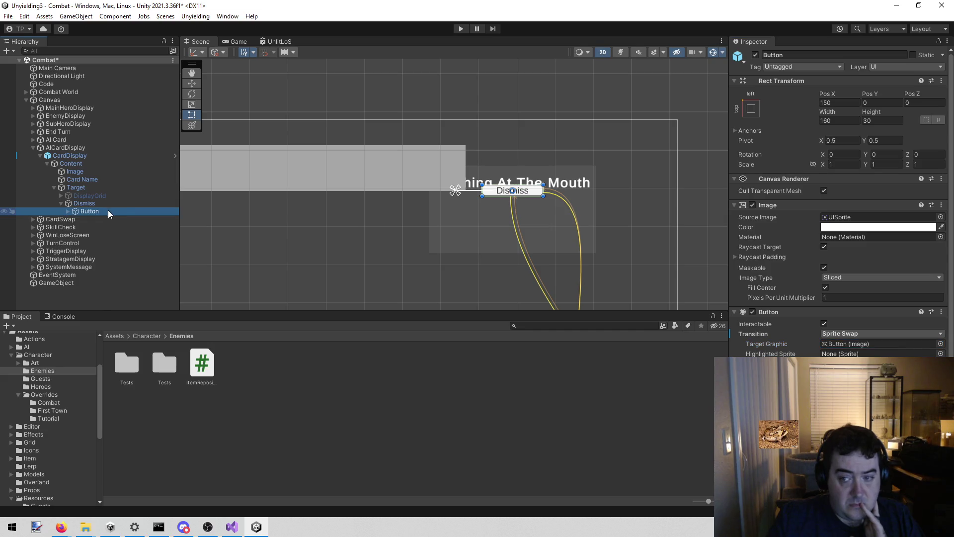
left_click(873, 219)
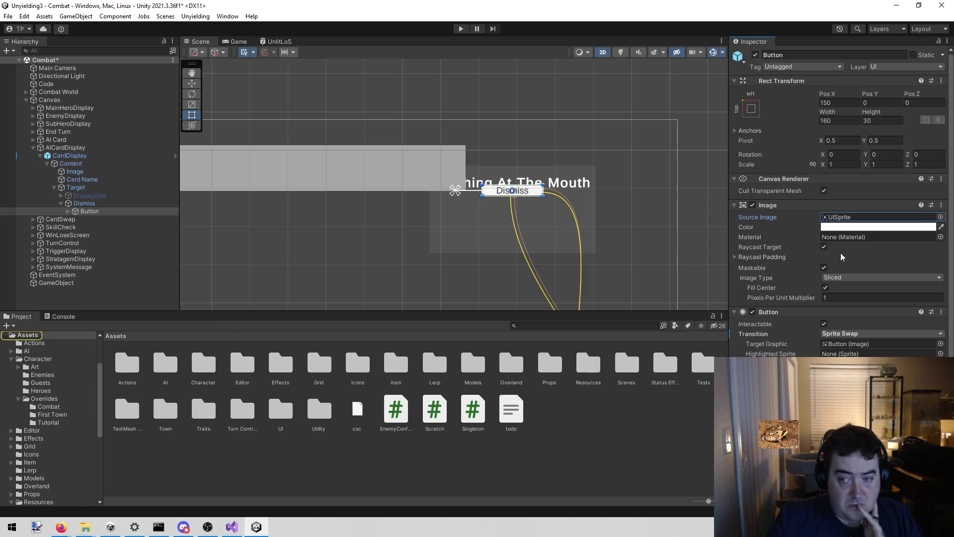
left_click(871, 221)
double_click(871, 222)
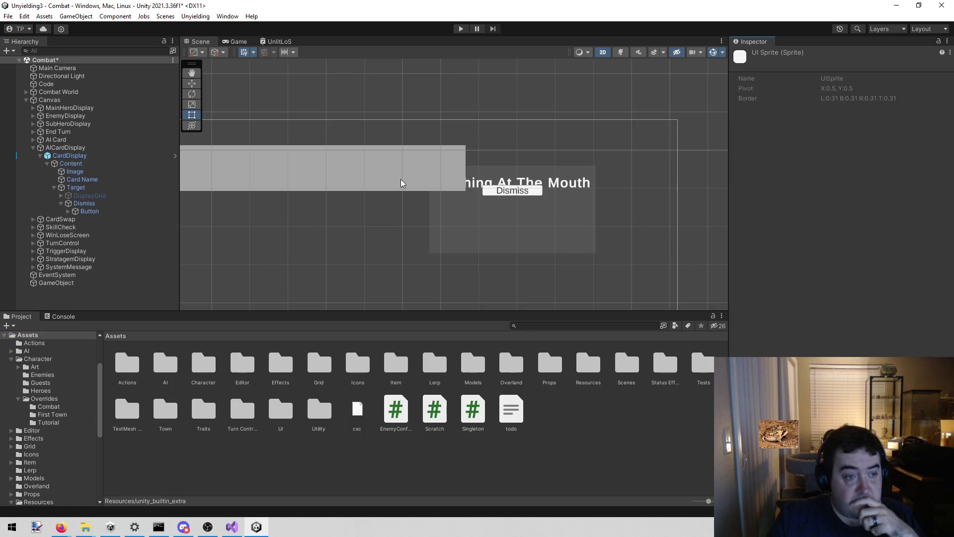
left_click(488, 196)
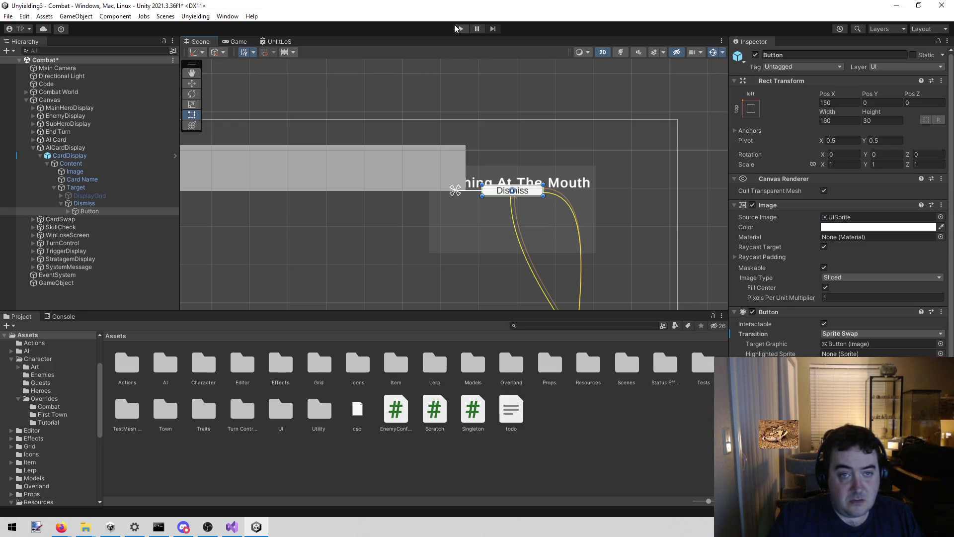
left_click(462, 33)
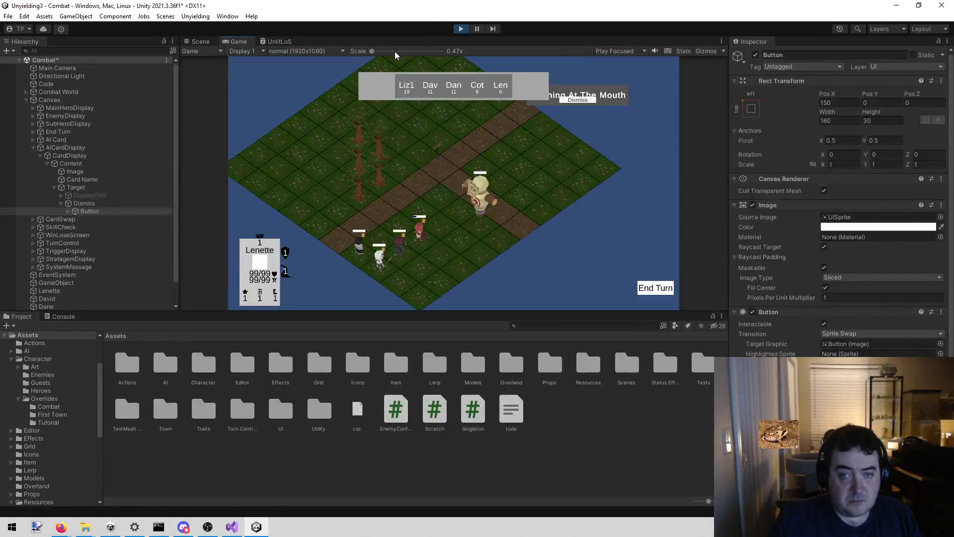
Stop the run, deactivate the card's Content object and save the Combat scene
left_click(461, 29)
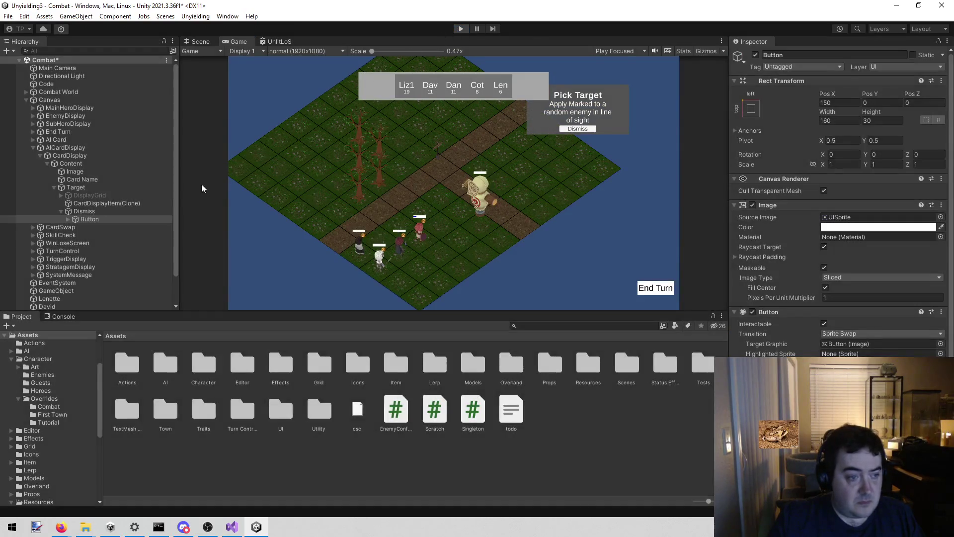
left_click(108, 168)
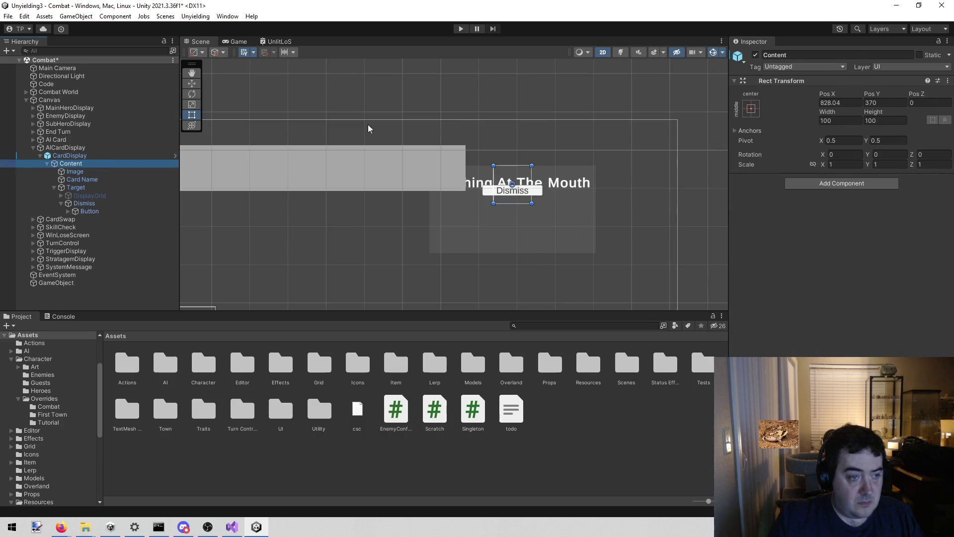
key("alt+shift+a")
key("ctrl+s")
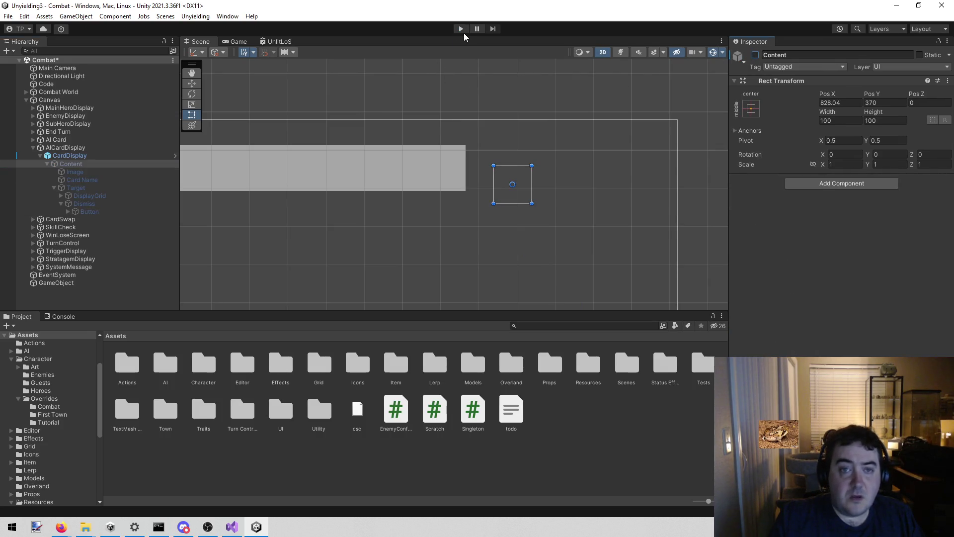
Play-test dismissing the Pick Target card, then bring up todo.txt in Visual Studio
left_click(461, 29)
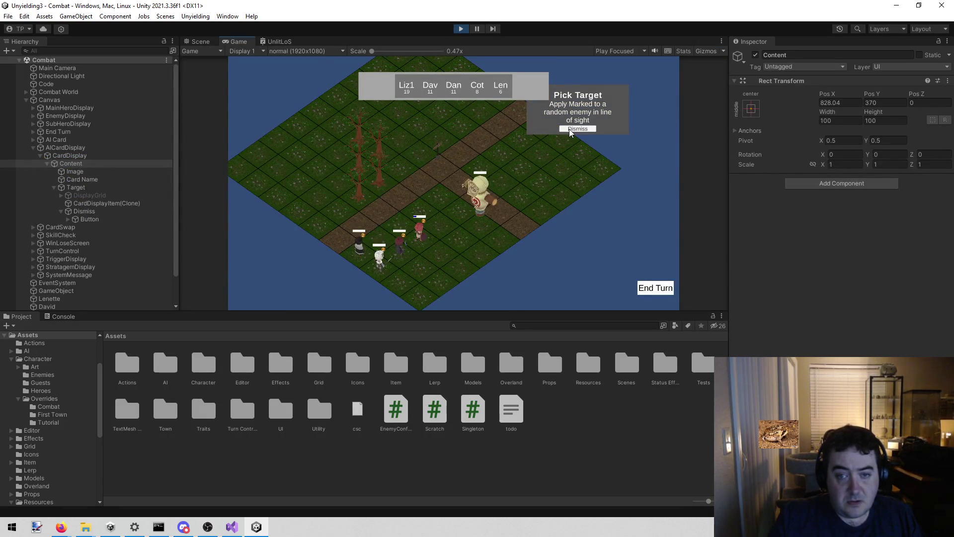
left_click(569, 129)
left_click(461, 28)
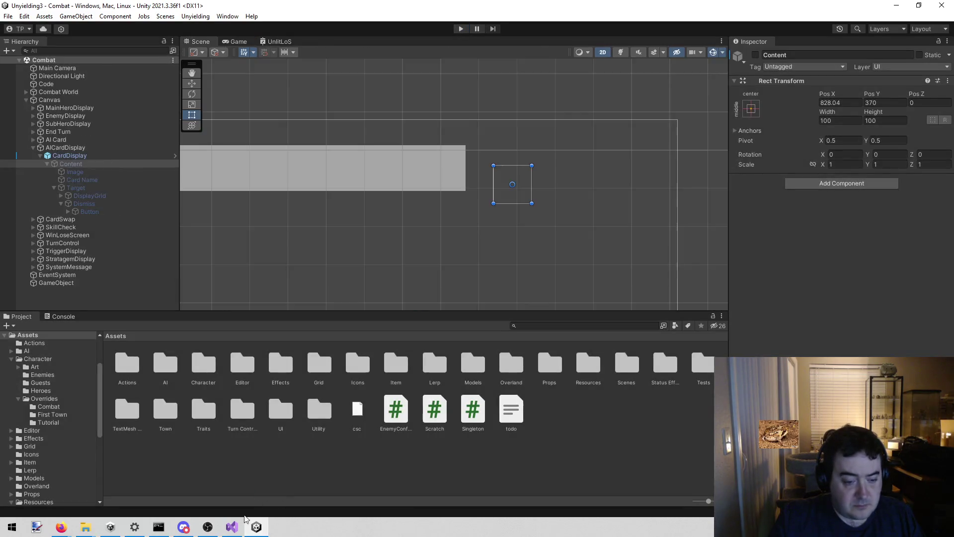
left_click(232, 526)
left_click(26, 42)
Save todo.txt and select the two Dismiss-click bug lines in the notes
key("ctrl+s")
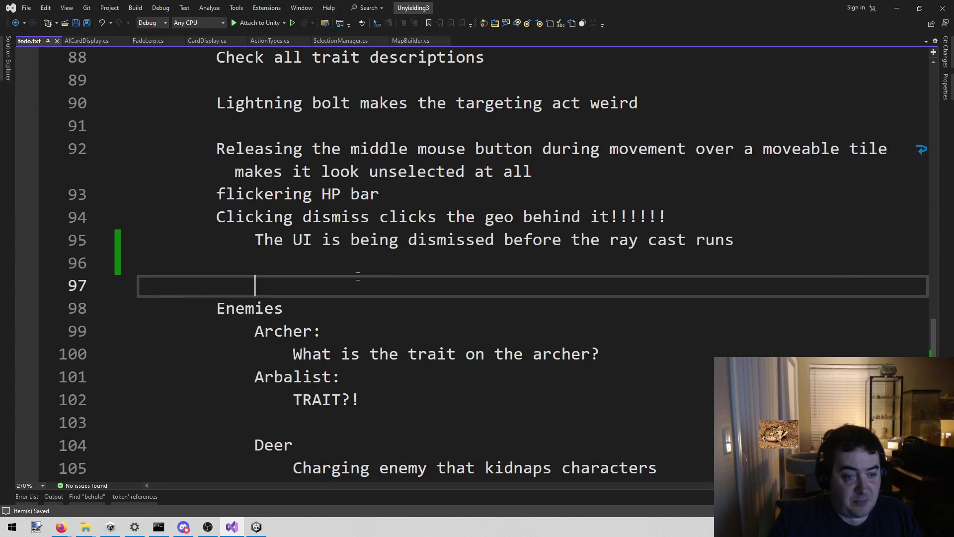
left_click(335, 269)
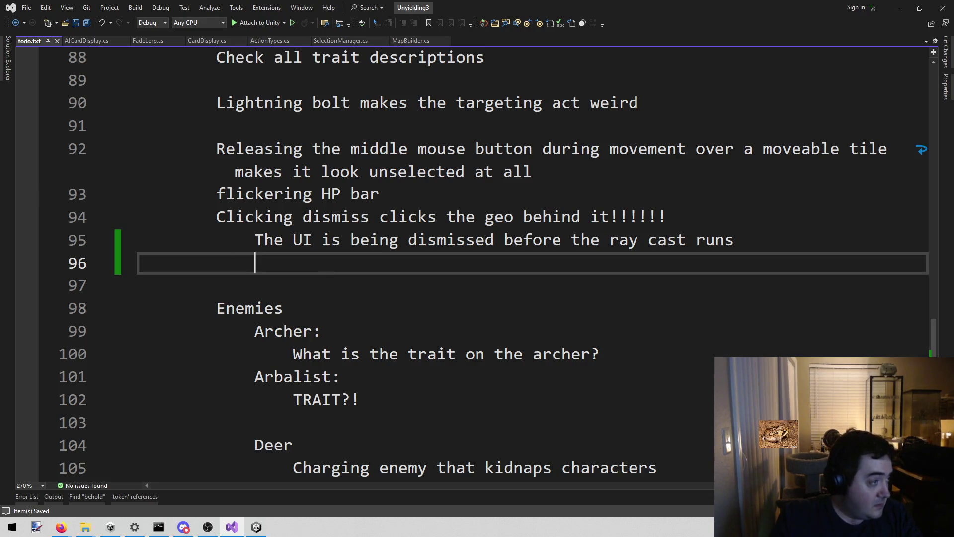
key("alt+Tab")
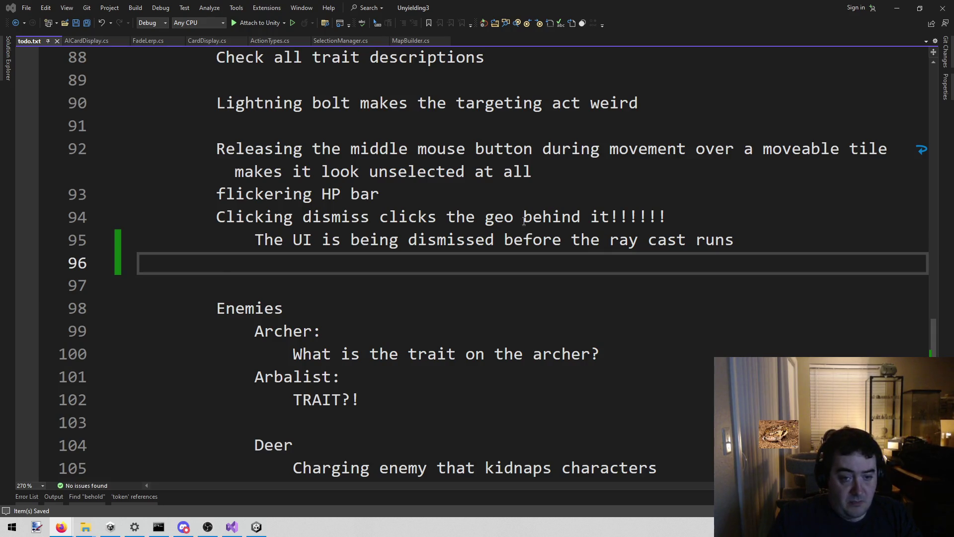
mouse_move(748, 240)
left_mouse_down()
mouse_move(22, 199)
mouse_move(20, 222)
left_mouse_up()
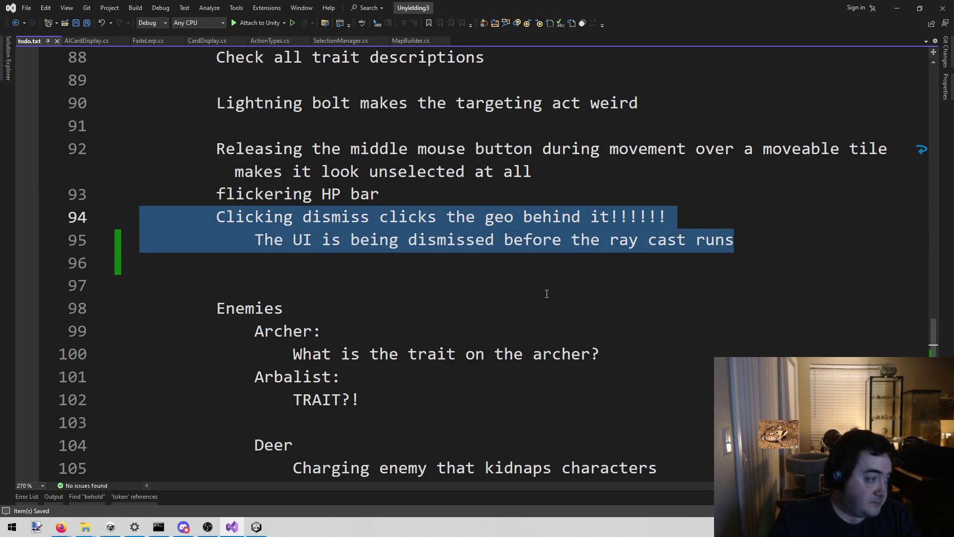
Delete the Dismiss bug lines and leftover empty line from todo.txt, then start a Unity play test
key("Delete")
key("BackSpace")
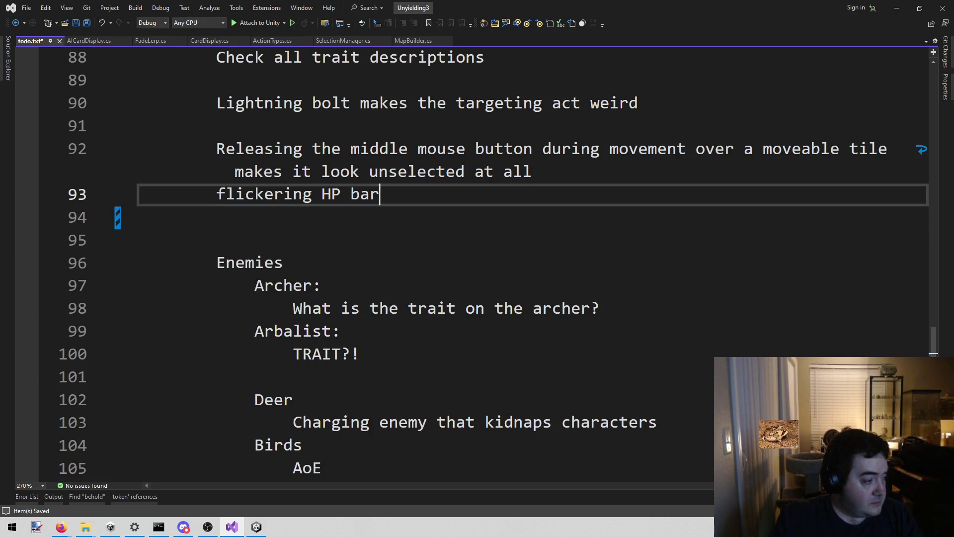
key("alt+Tab")
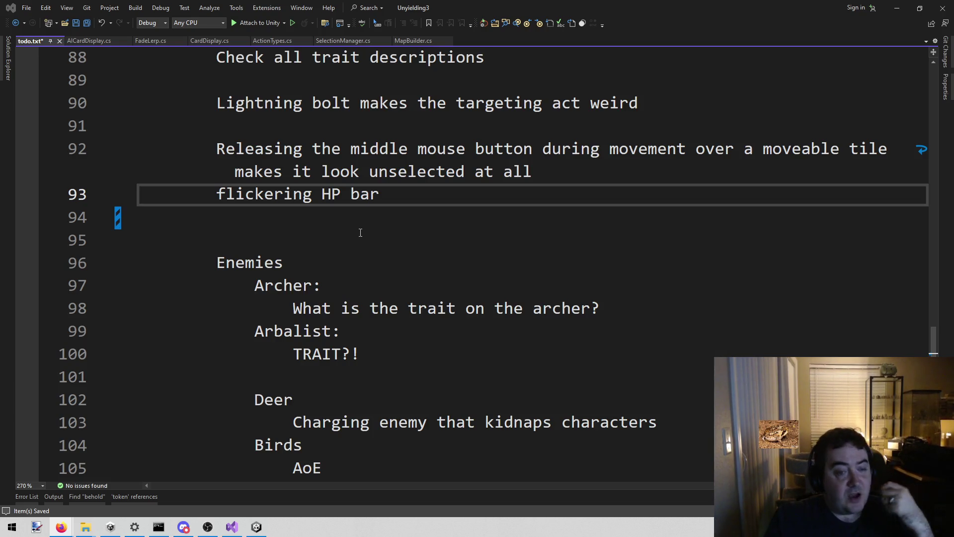
left_click(371, 264)
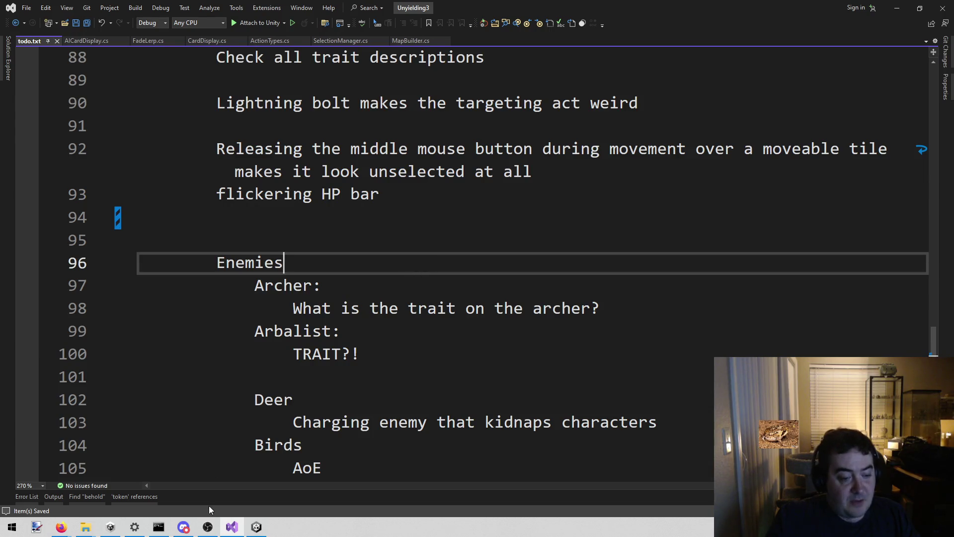
left_click(256, 527)
left_click(461, 28)
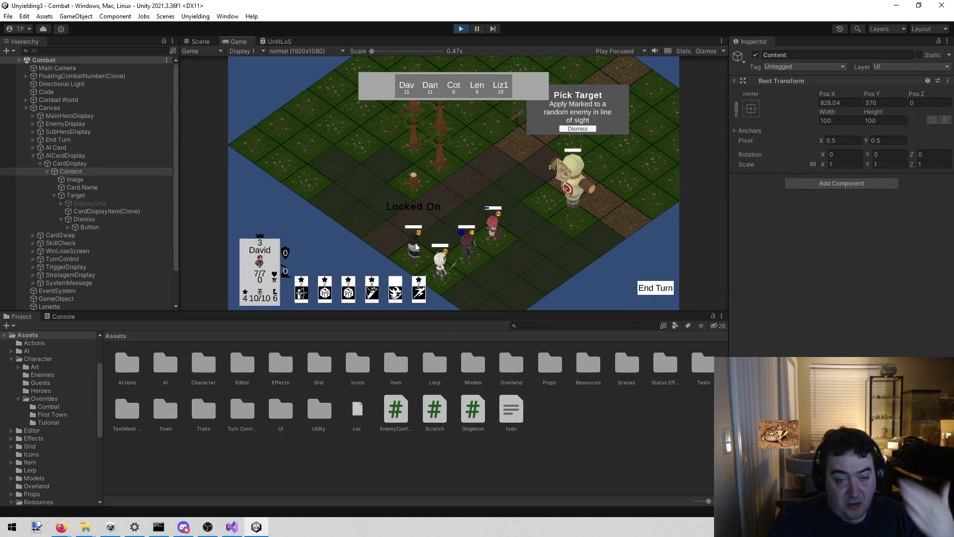
Dismiss the Pick Target card, walk David up the board and end his turn
left_click(326, 202)
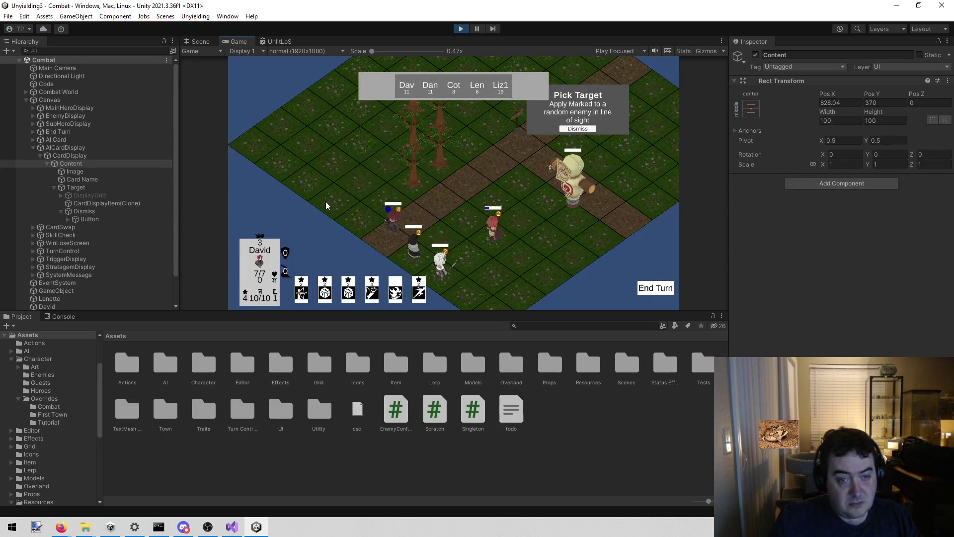
left_click(460, 29)
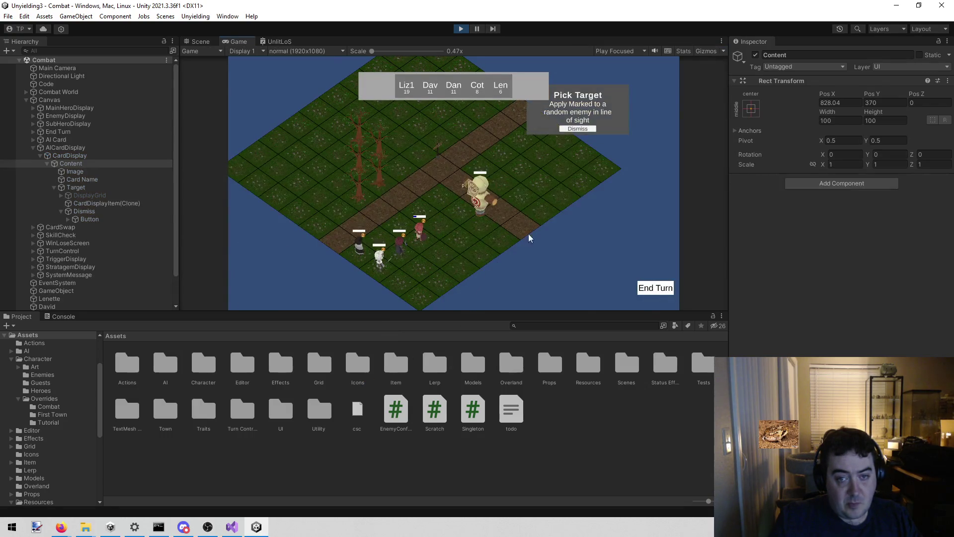
left_click(578, 128)
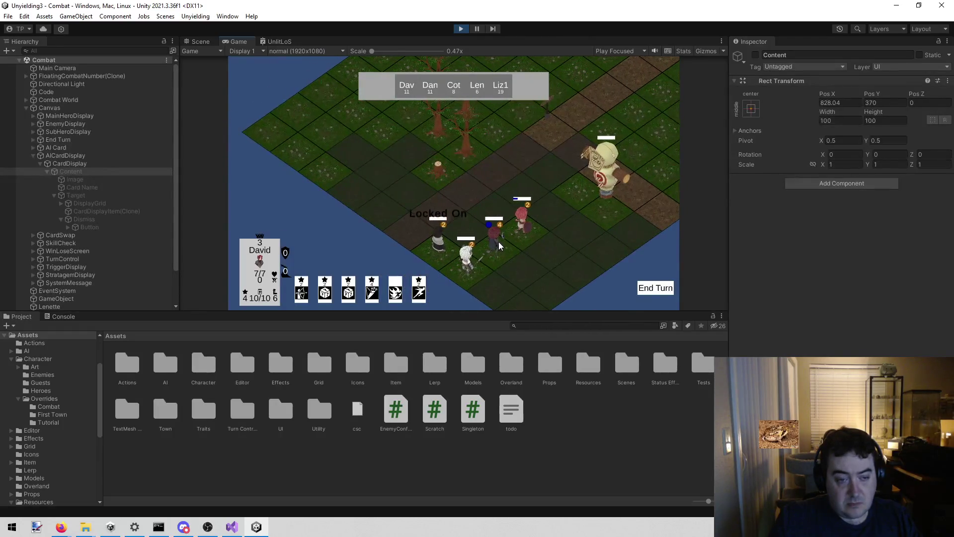
left_click(472, 239)
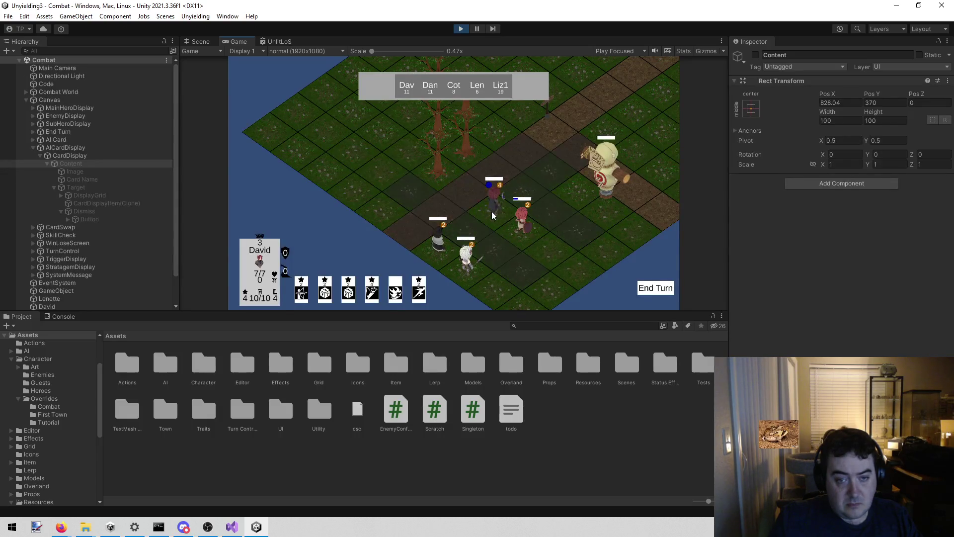
left_click(470, 201)
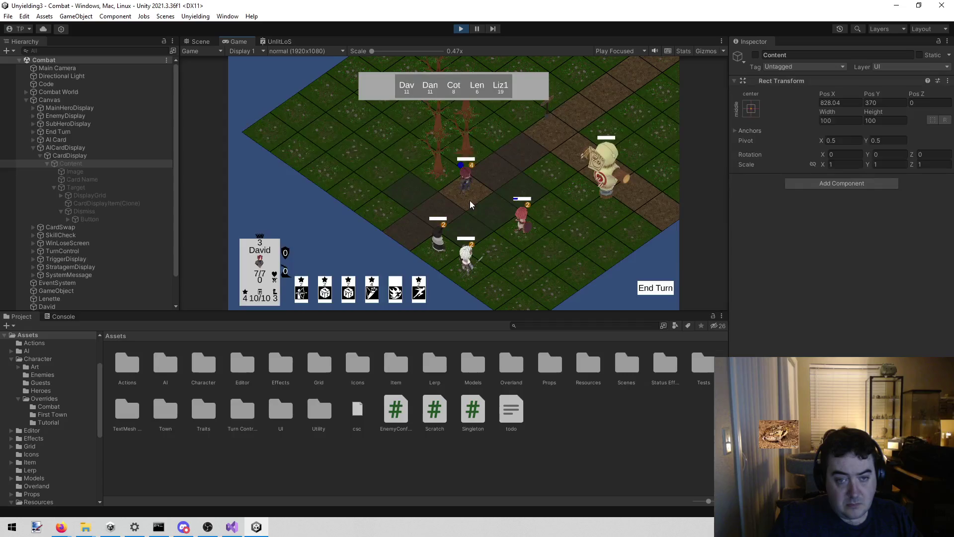
left_click(493, 169)
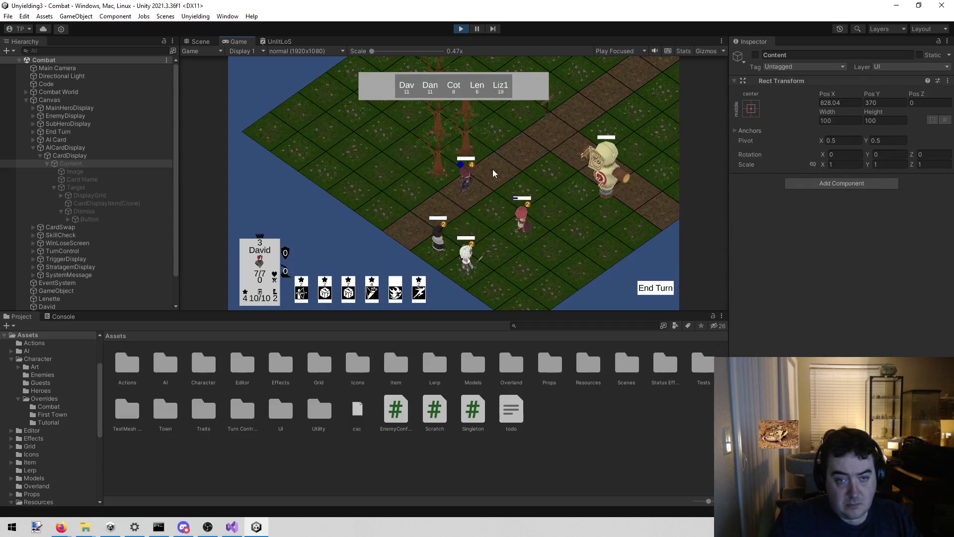
left_click(468, 191)
left_click(656, 288)
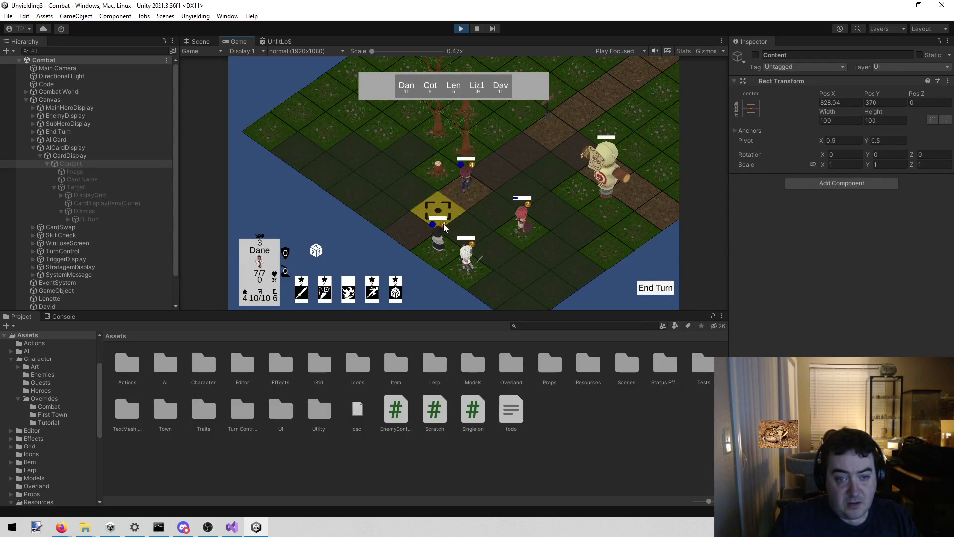
Move Dane across several tiles onto the road and end his turn
left_click(405, 244)
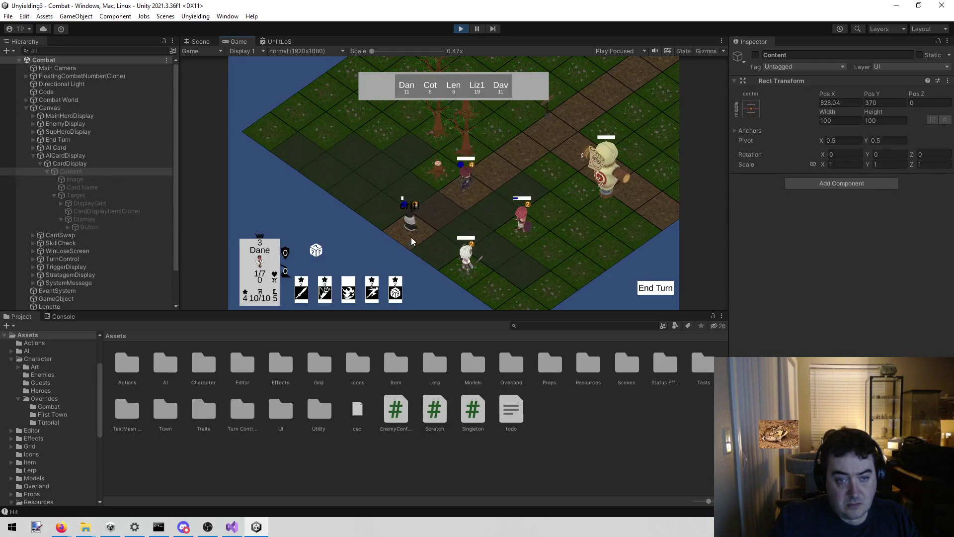
left_click(433, 214)
left_click(453, 222)
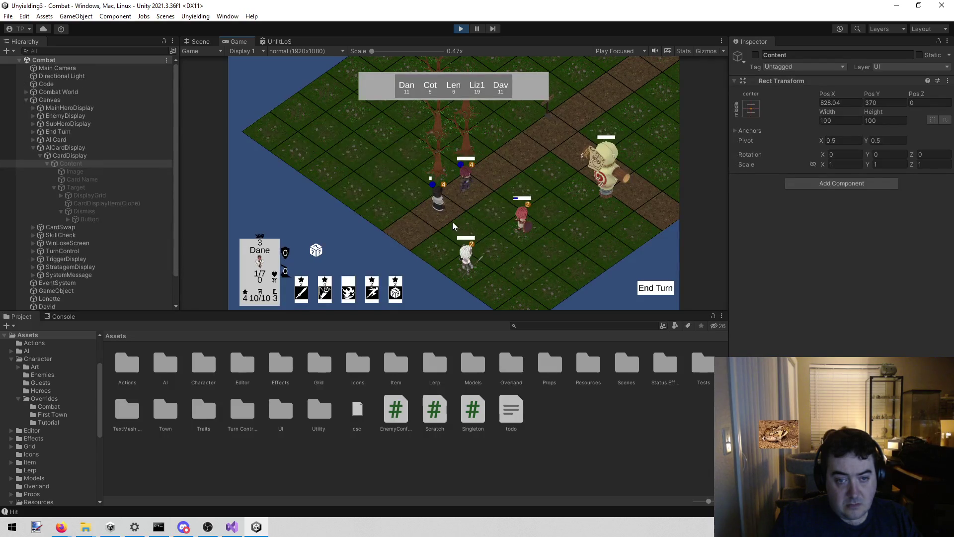
left_click(439, 247)
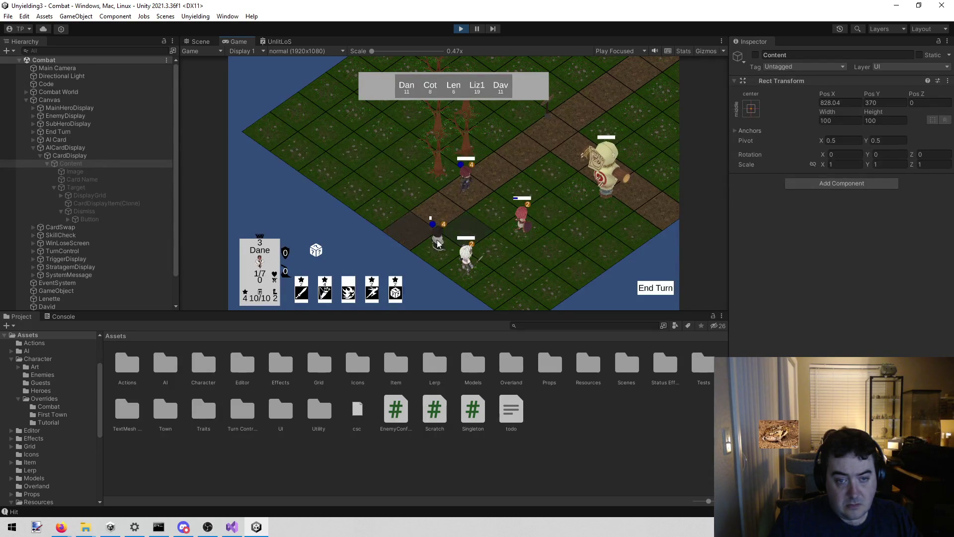
left_click(466, 224)
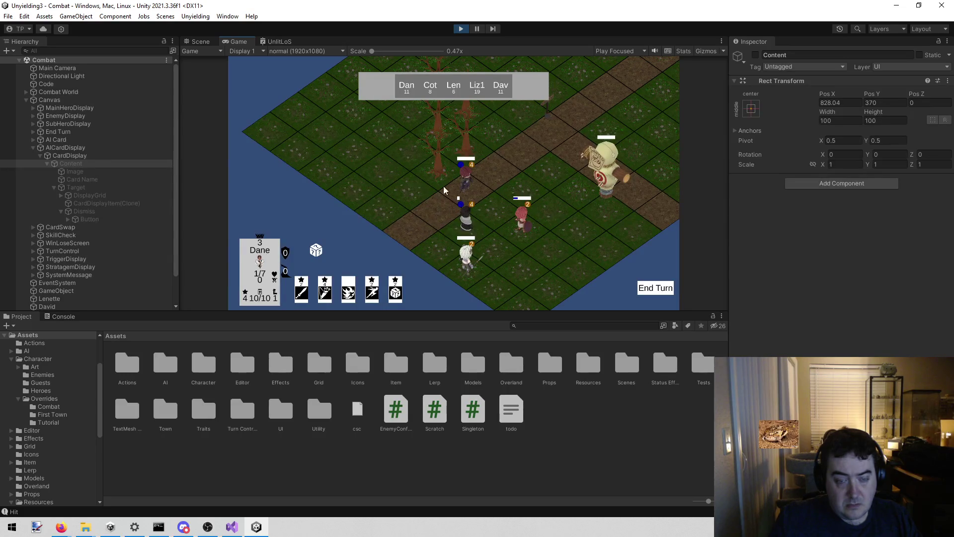
left_click(659, 293)
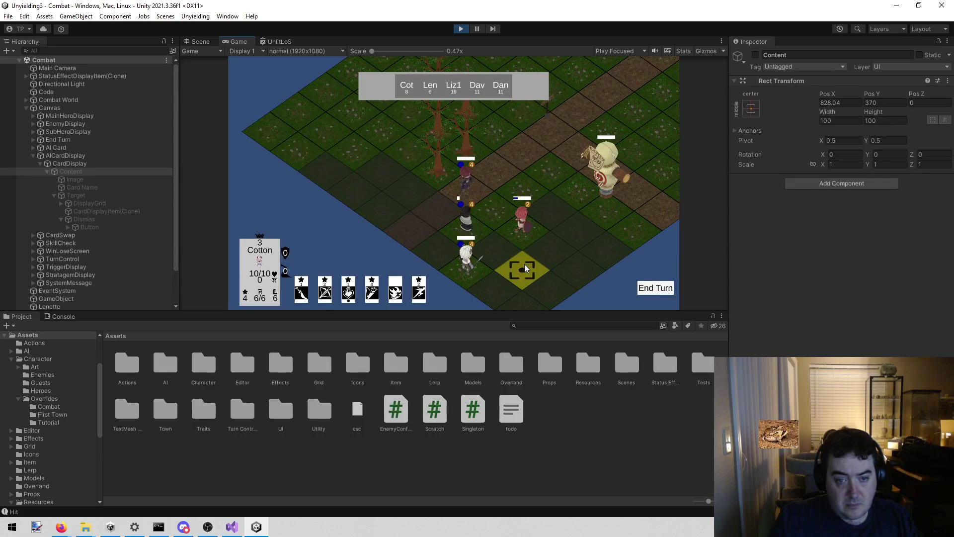
Move Cotton onto the target tile and switch to the Scene view
left_click(500, 261)
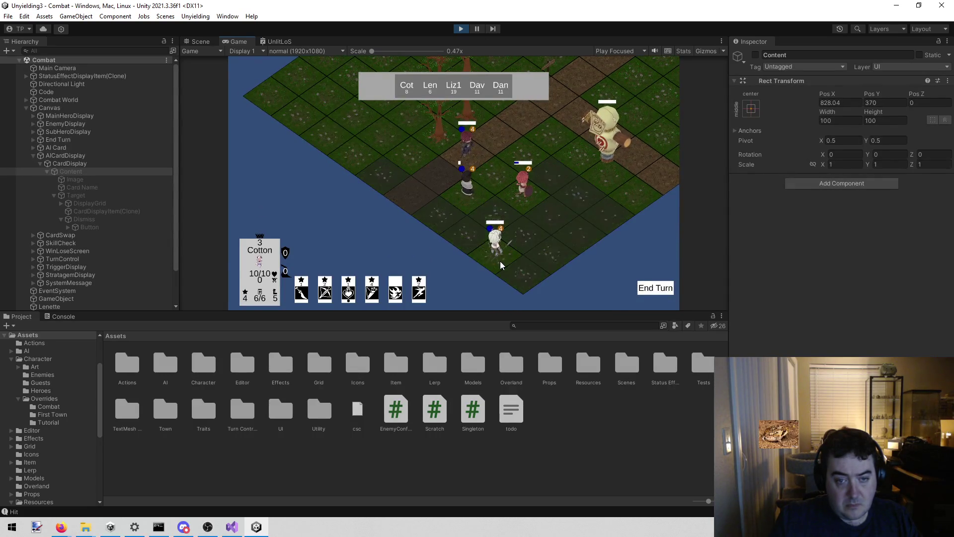
left_click(497, 215)
left_click(470, 234)
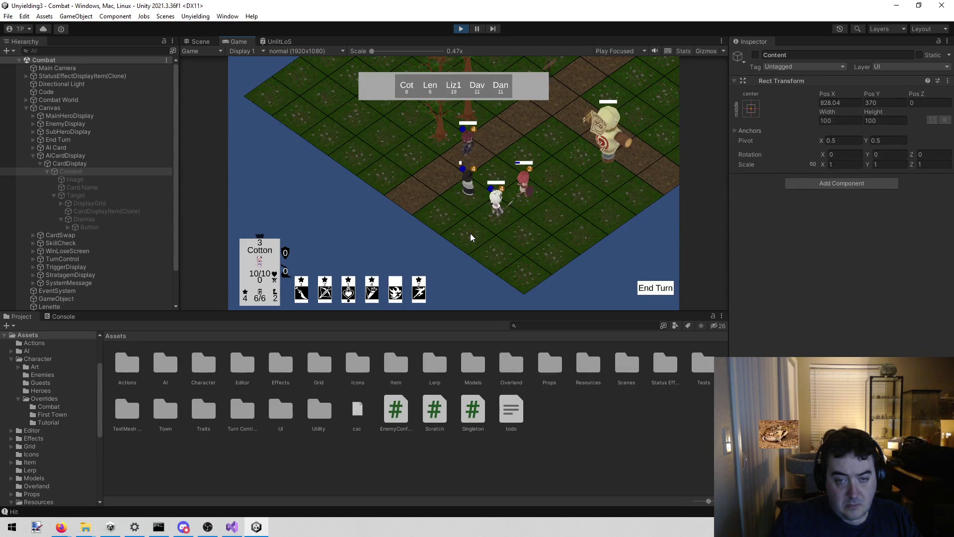
left_click(506, 251)
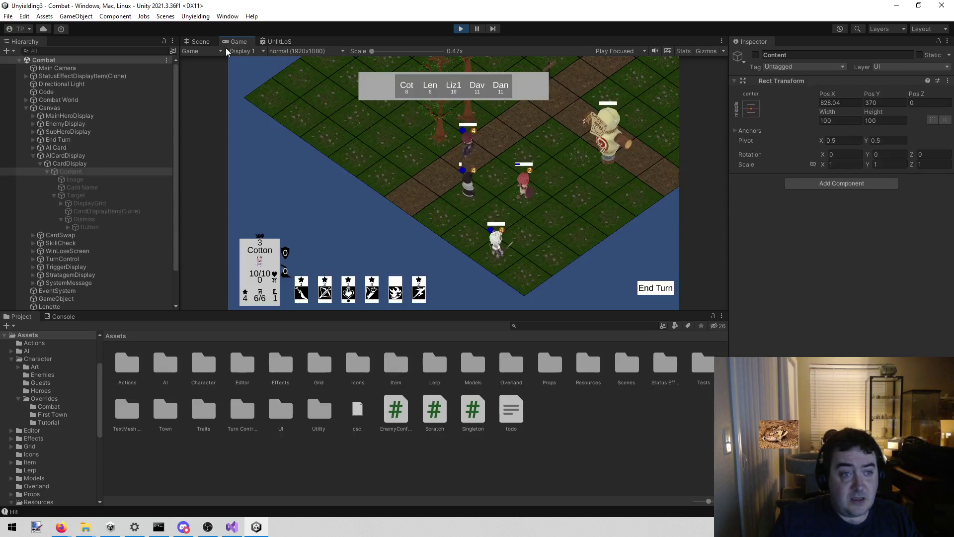
left_click(197, 42)
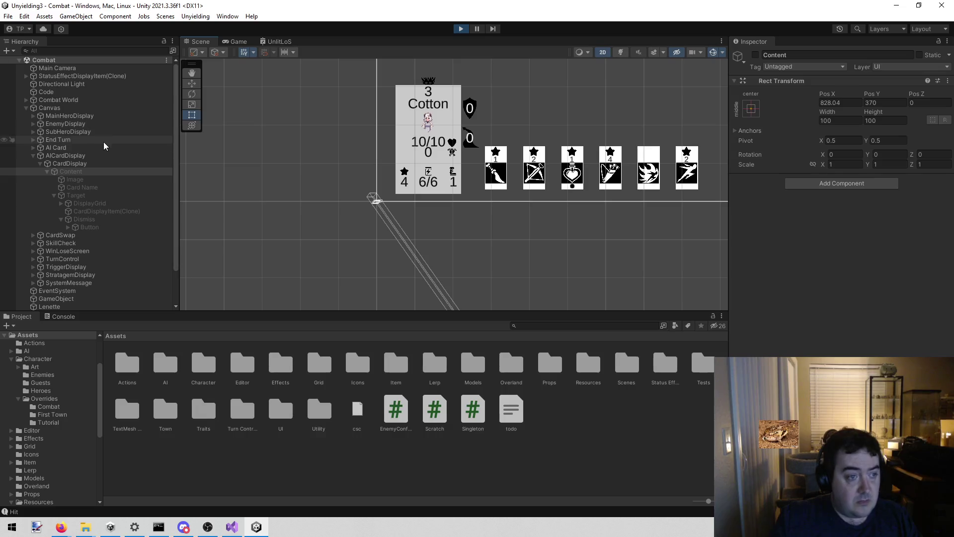
Frame the Combat World and view it in 3D perspective instead of 2D mode
left_click(26, 108)
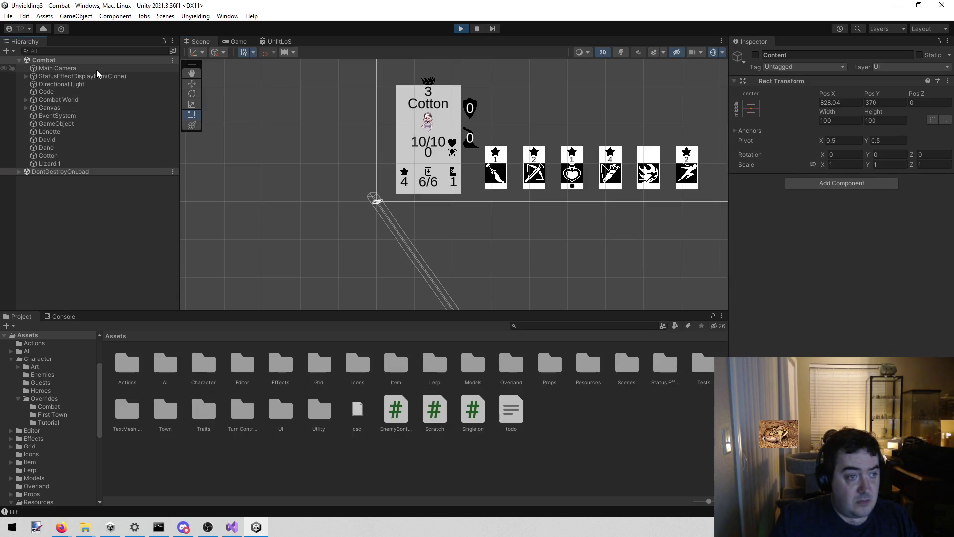
double_click(91, 100)
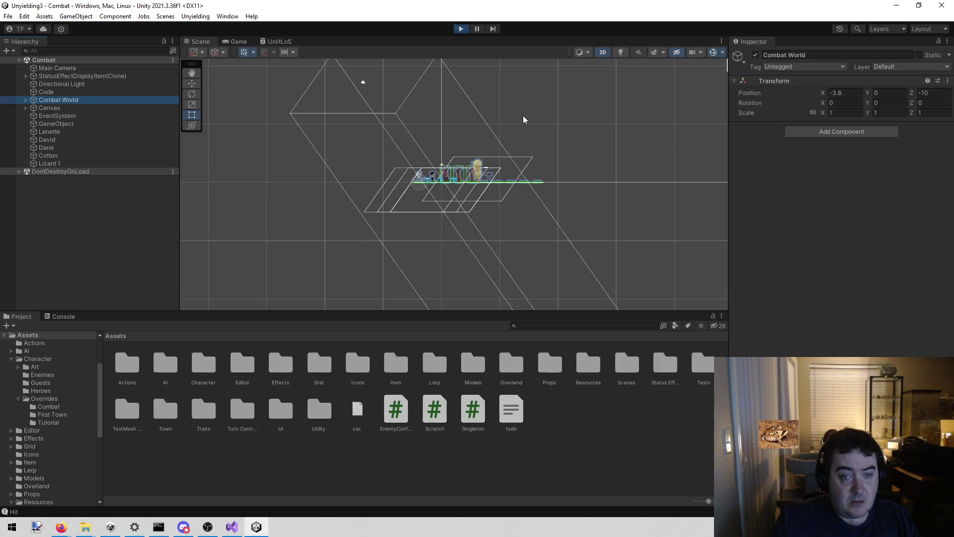
left_click(463, 100)
left_click(603, 52)
left_click_drag(458, 110, 475, 101)
scroll(475, 102, "up", 10)
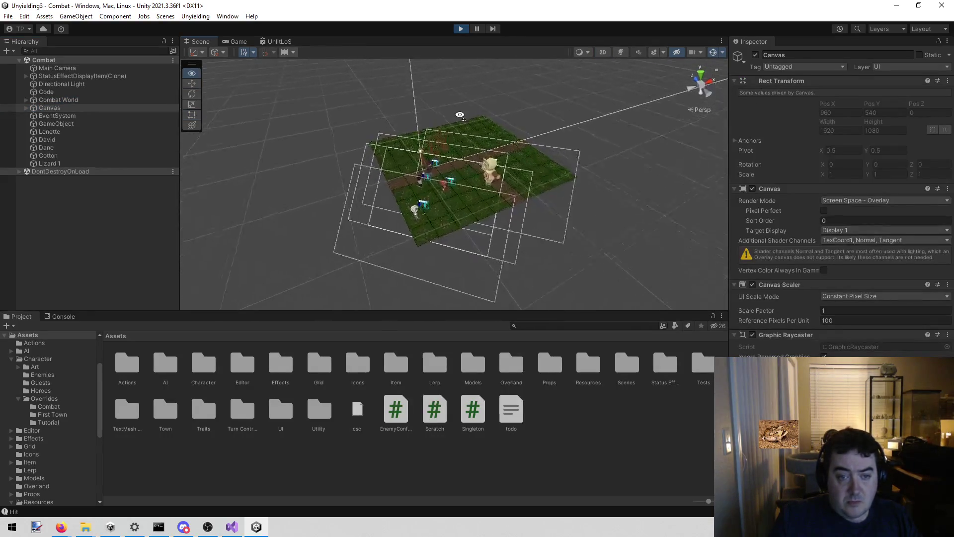
scroll(446, 138, "up", 4)
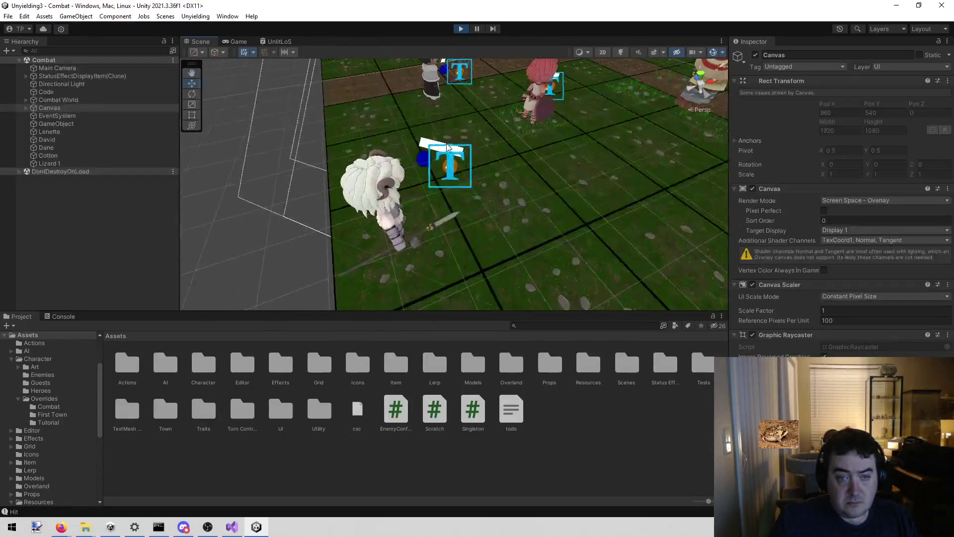
Inspect Cotton's Character Health Bar(Clone) and its world-space Canvas, then return to the Game view
left_click(449, 148)
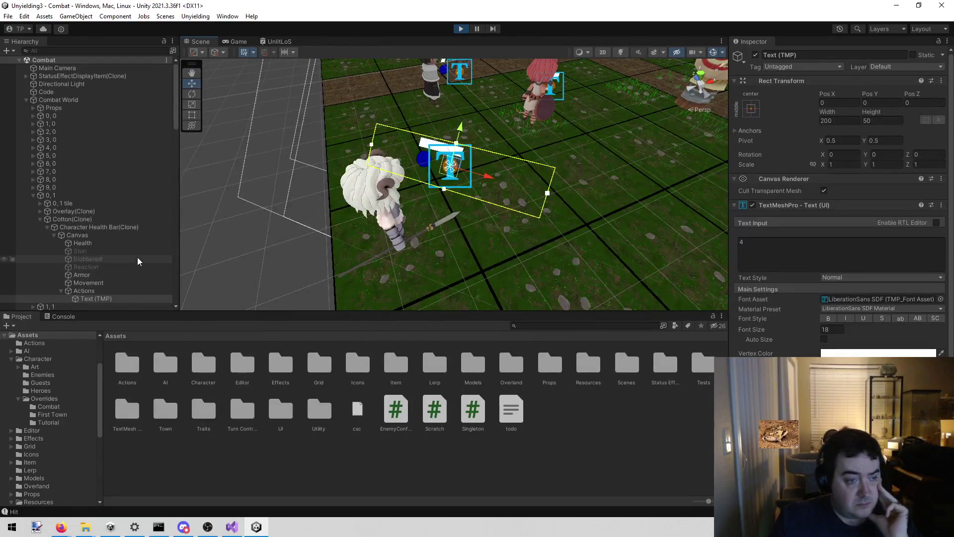
left_click(133, 228)
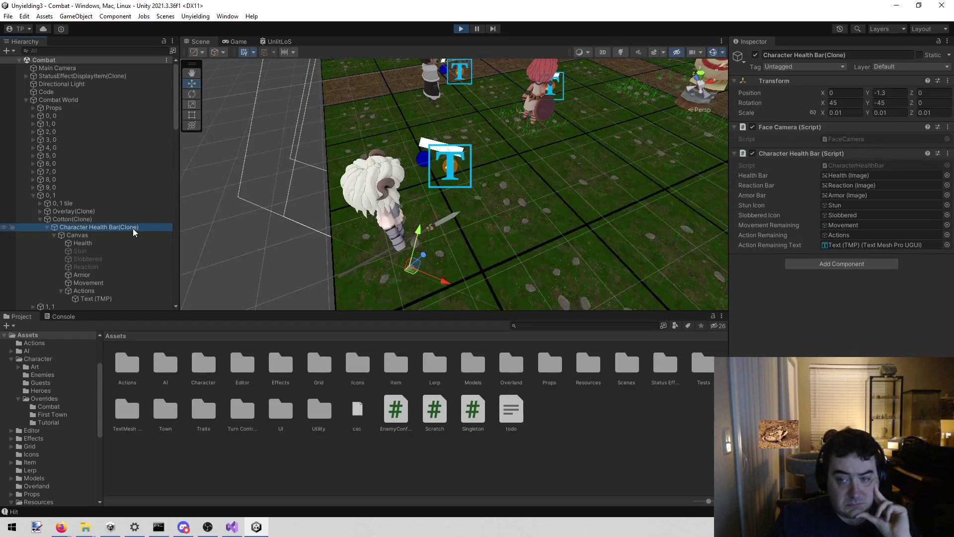
left_click(124, 234)
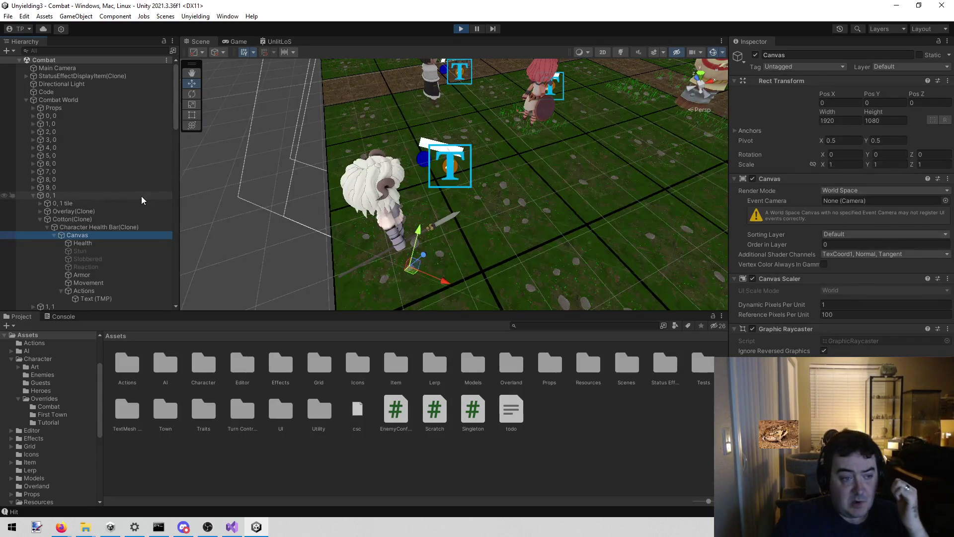
left_click(94, 228)
left_click(82, 236)
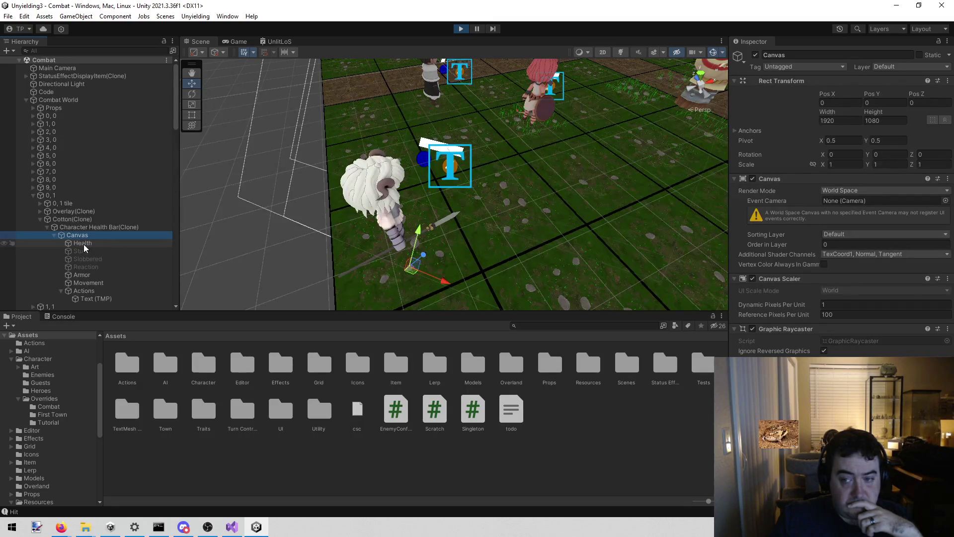
left_click(84, 244)
left_click(87, 234)
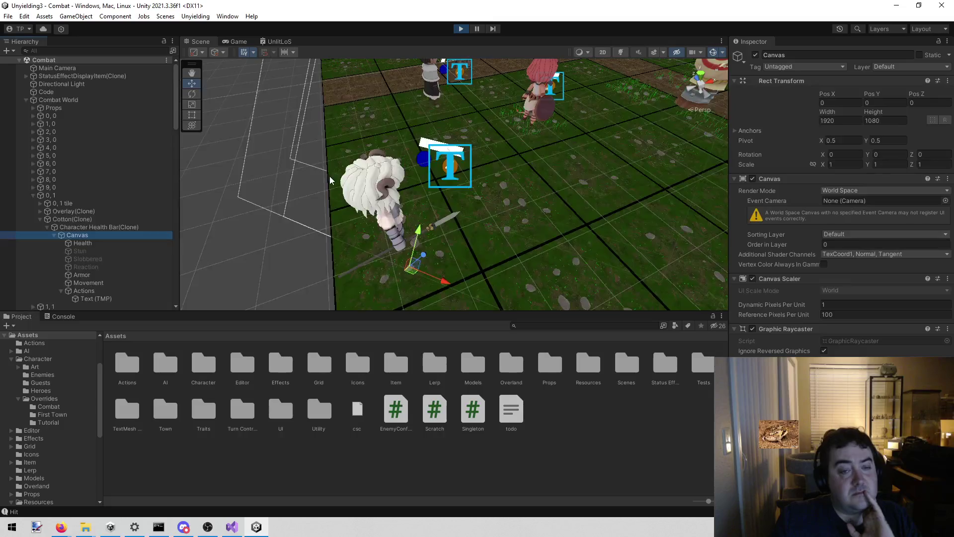
scroll(330, 176, "down", 5)
scroll(322, 172, "up", 3)
left_click(232, 41)
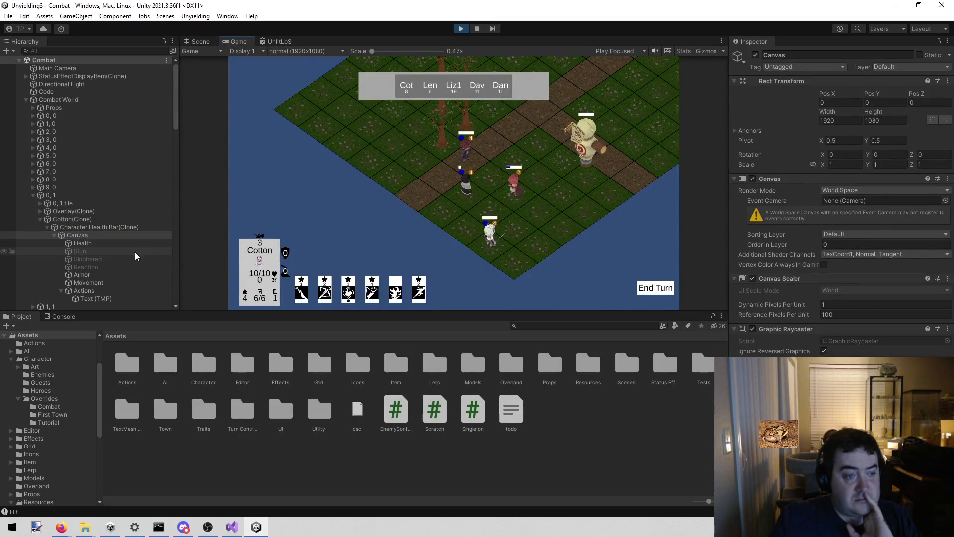
Select Cotton's token and set its Transform Rotation Y to 90
left_click(95, 220)
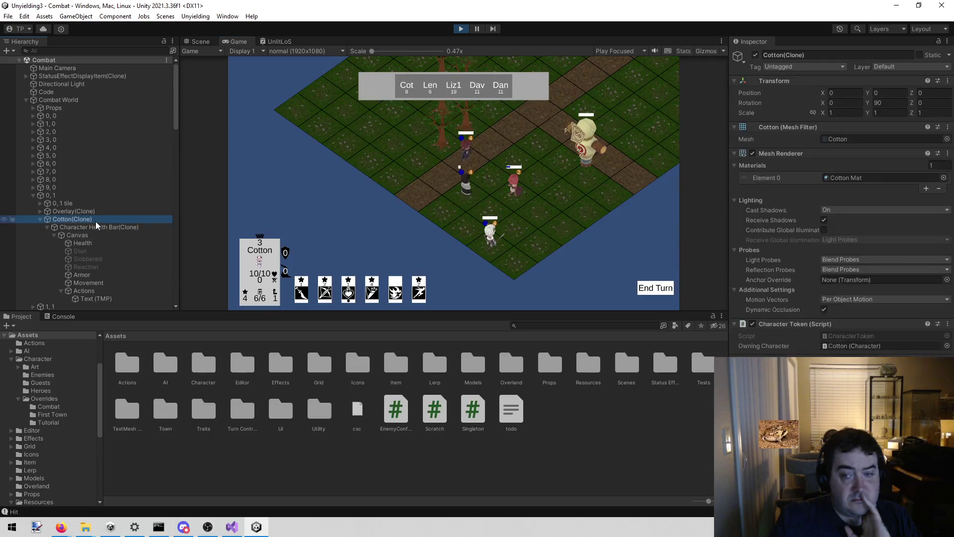
mouse_move(865, 104)
left_mouse_down()
mouse_move(945, 104)
mouse_move(825, 103)
left_mouse_up()
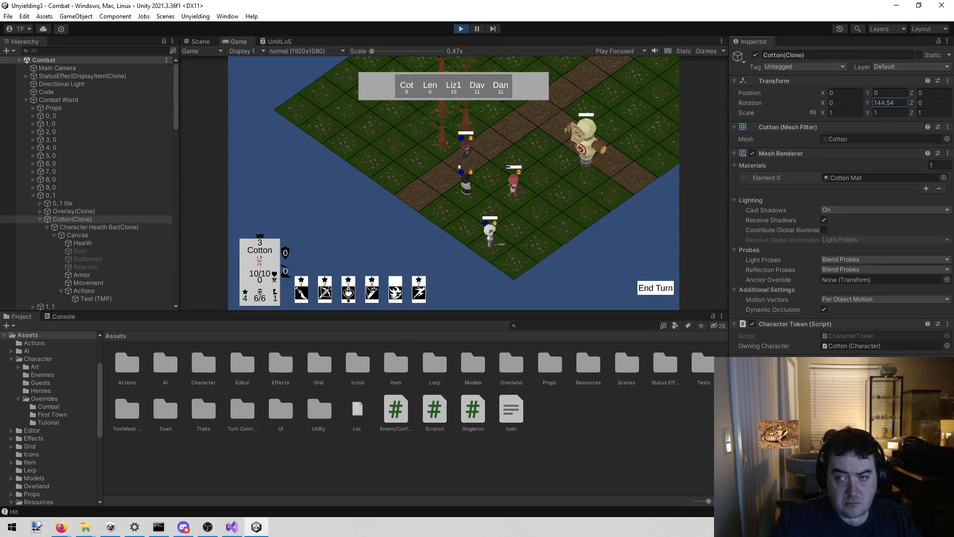
type("90")
mouse_move(870, 102)
left_mouse_down()
mouse_move(657, 77)
mouse_move(527, 133)
mouse_move(255, 61)
left_mouse_up()
type("90")
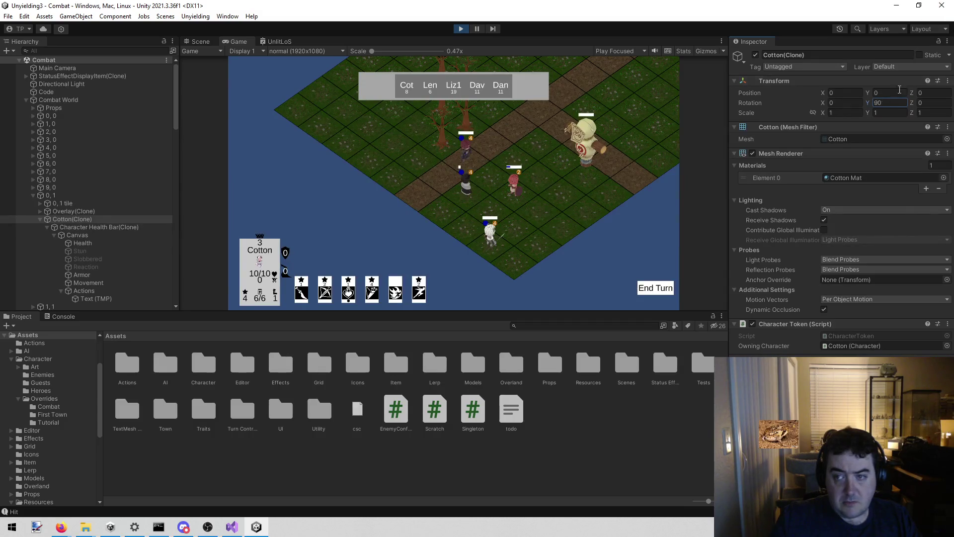
key("Return")
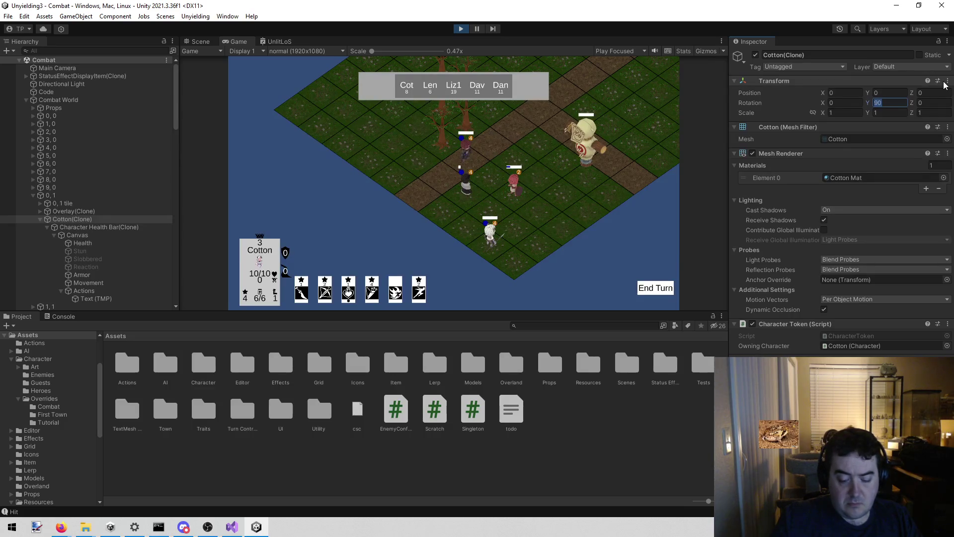
Try Rotation Y at 270, then settle Cotton's Y rotation back at 90
type("270")
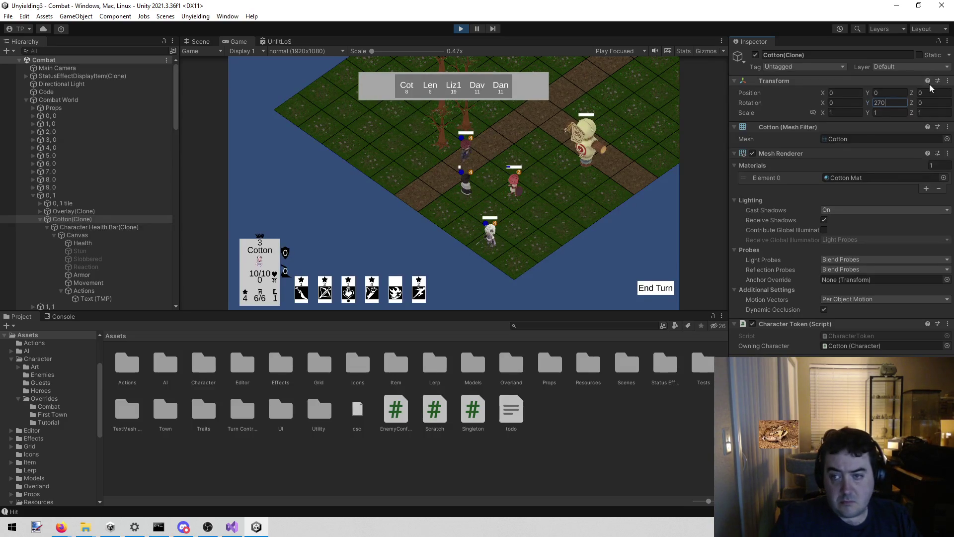
key("Return")
left_click(894, 102)
type("90")
key("Return")
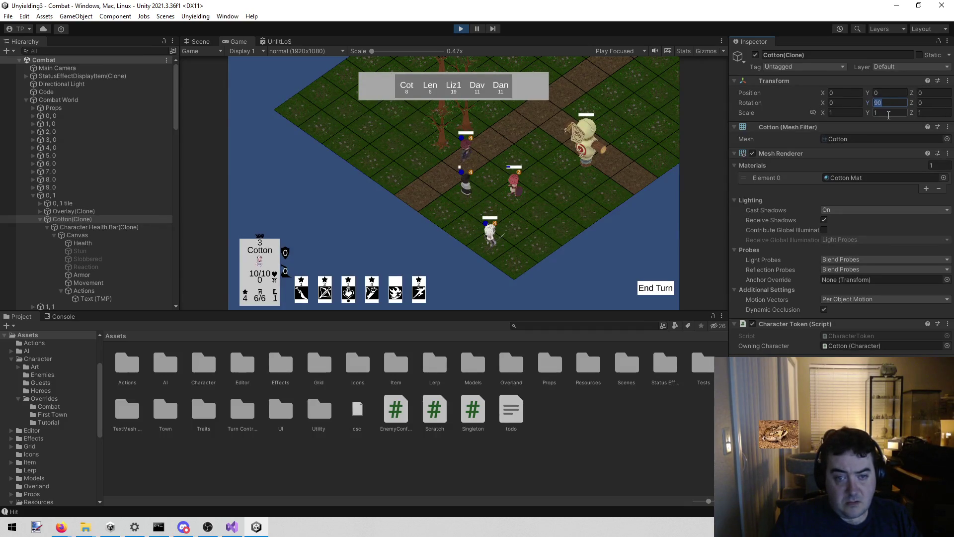
type("270")
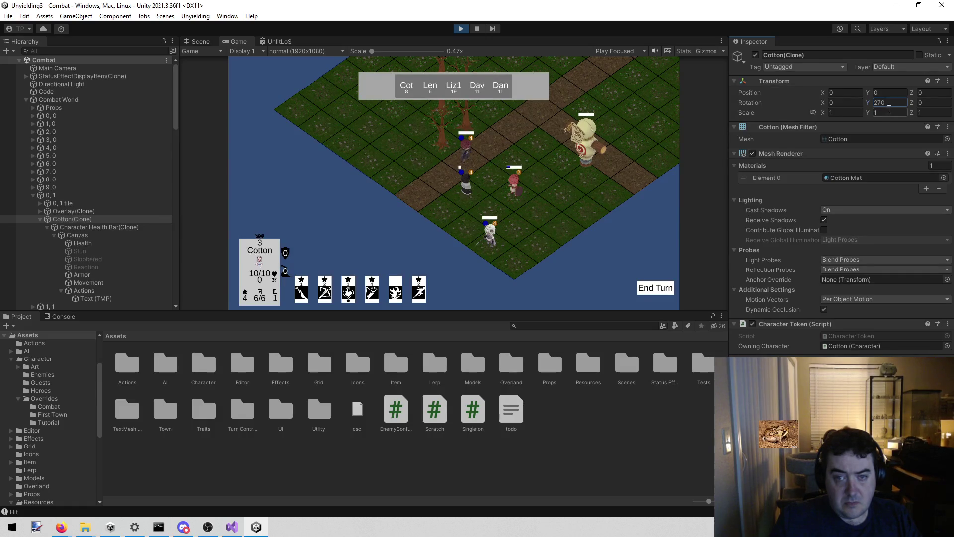
left_click(644, 226)
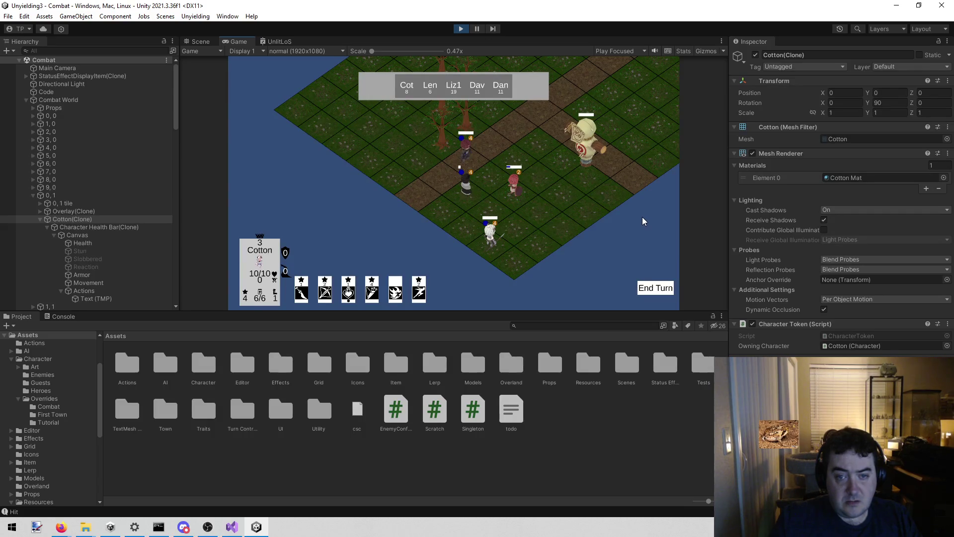
End Cotton's turn and walk Lenette across four board tiles
left_click(647, 286)
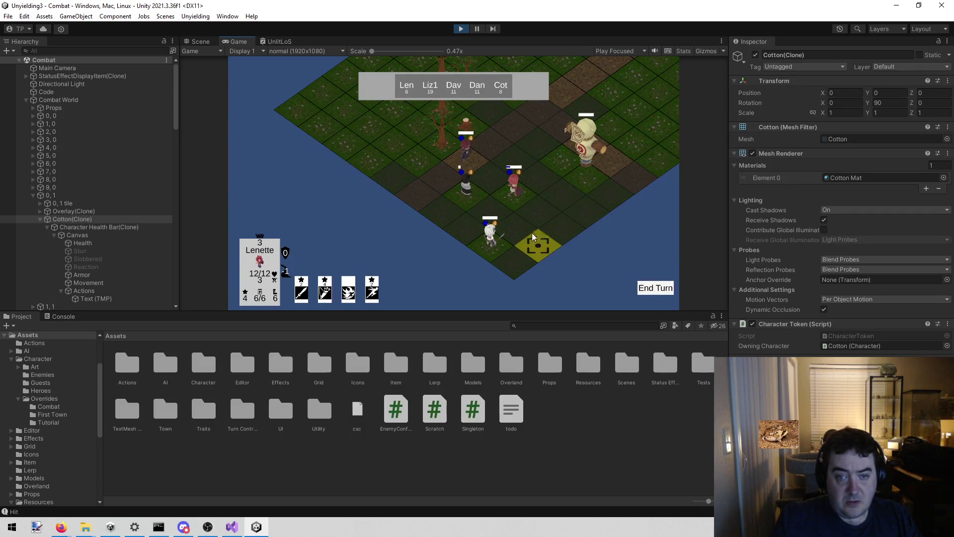
left_click(485, 213)
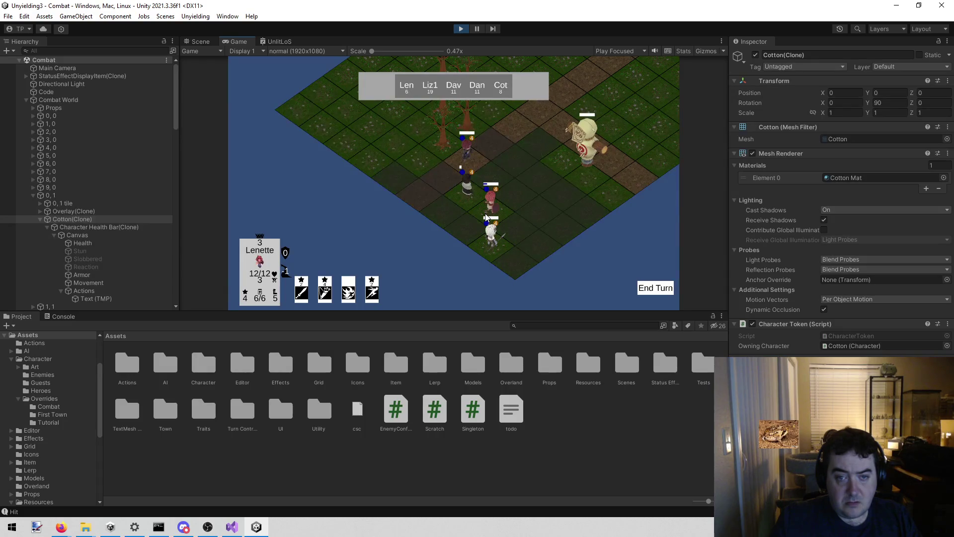
left_click(518, 225)
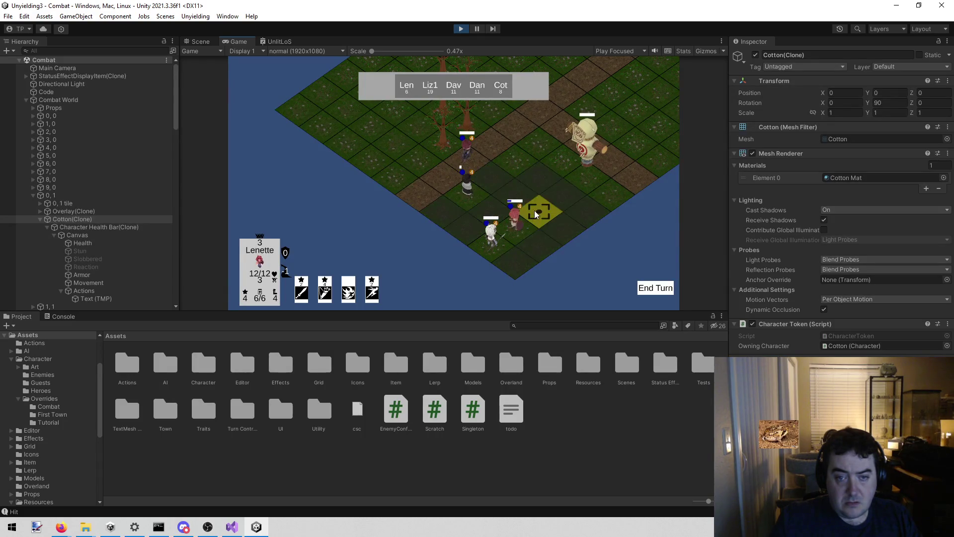
left_click(517, 209)
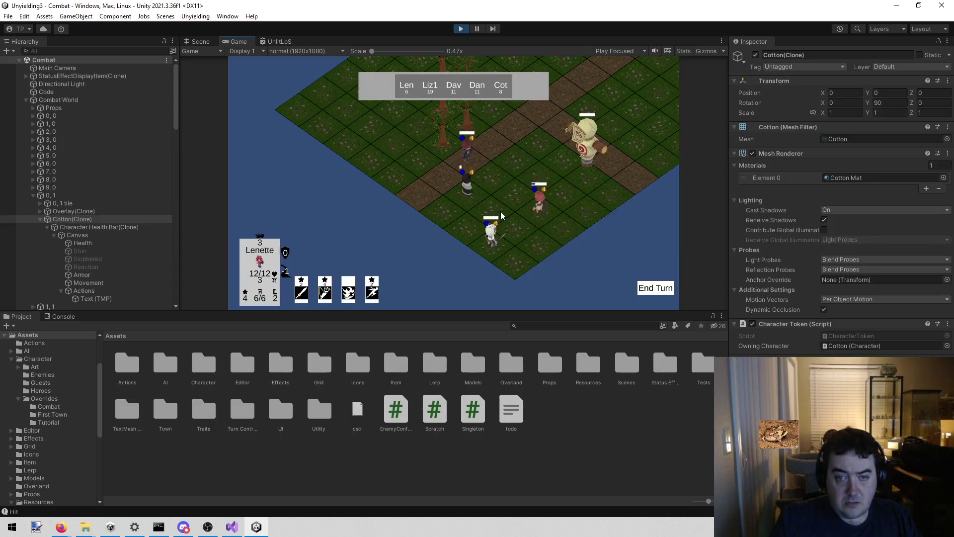
left_click(499, 210)
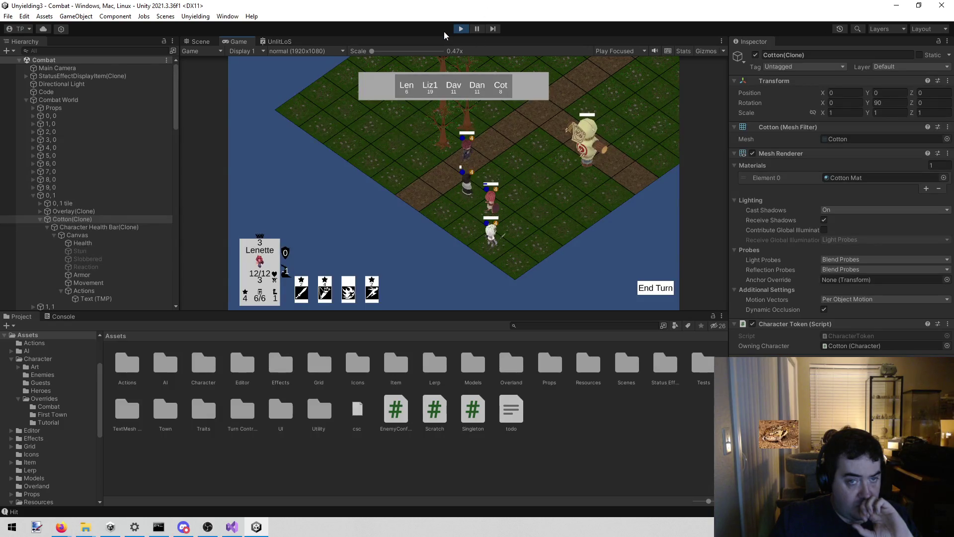
In Visual Studio, open PathFollower.cs via Open File in Solution searching 'path'
mouse_move(232, 526)
left_click(248, 501)
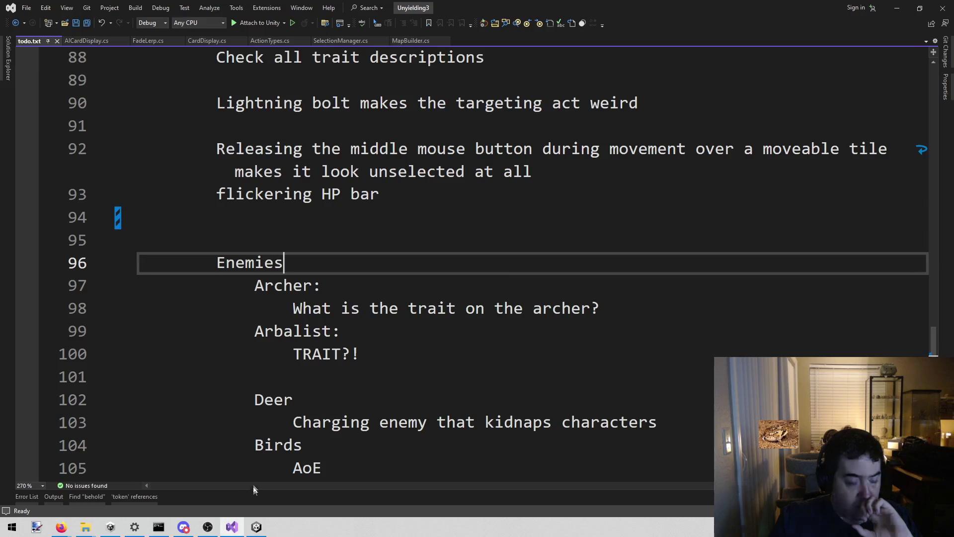
left_click(569, 208)
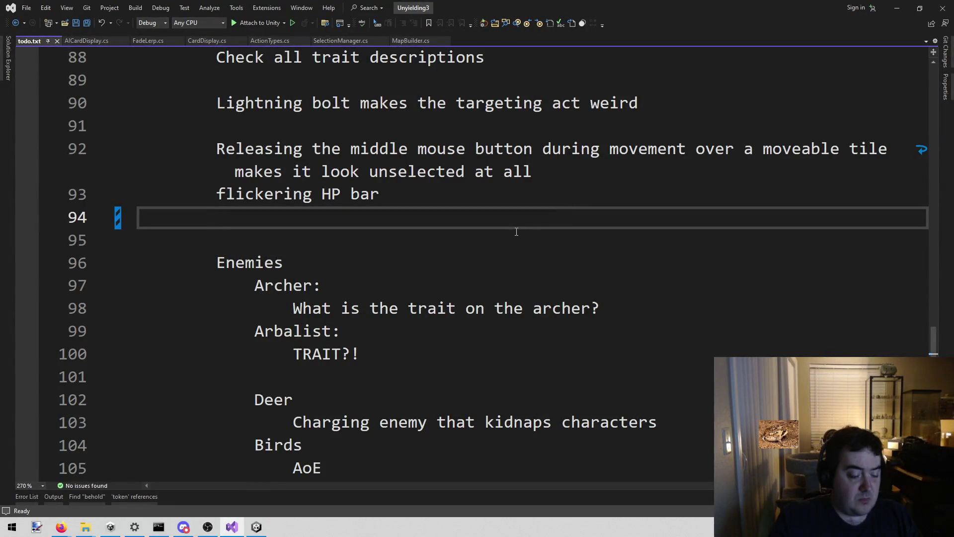
key("alt+shift+o")
type("path")
key("Return")
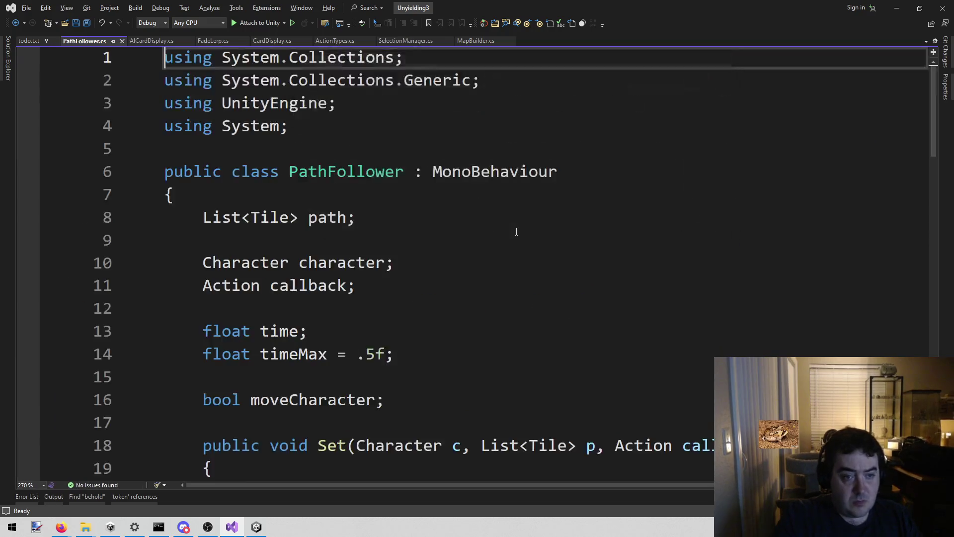
scroll(478, 242, "down", 5)
scroll(475, 245, "down", 4)
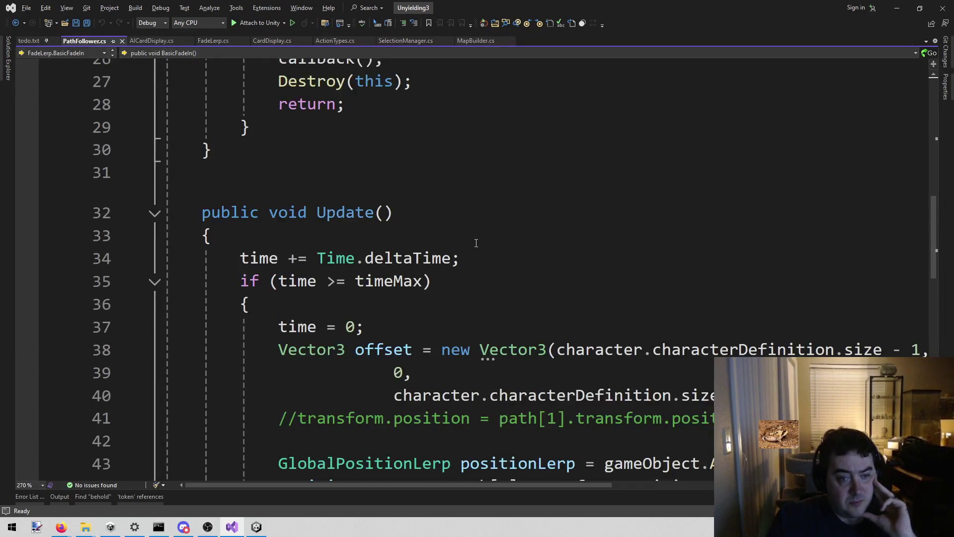
scroll(626, 220, "down", 3)
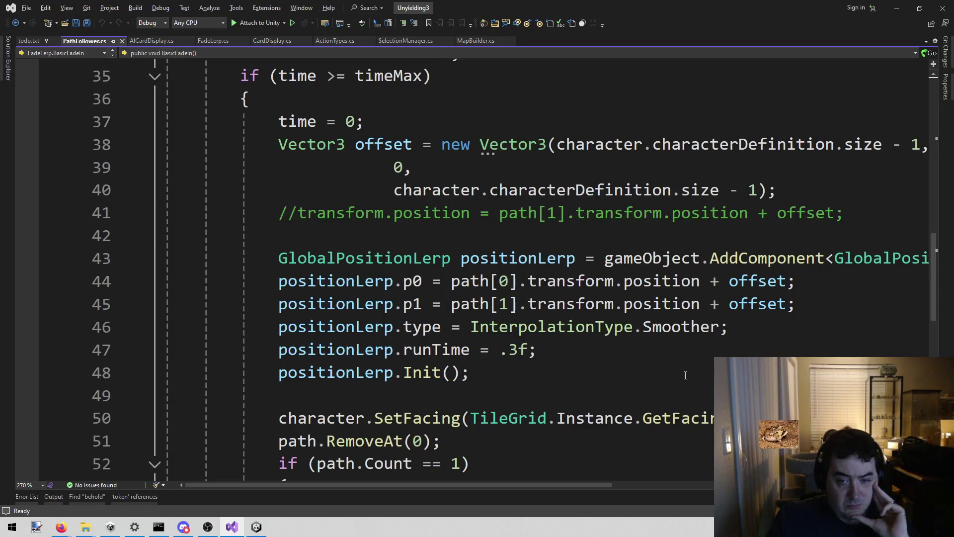
left_click(612, 355)
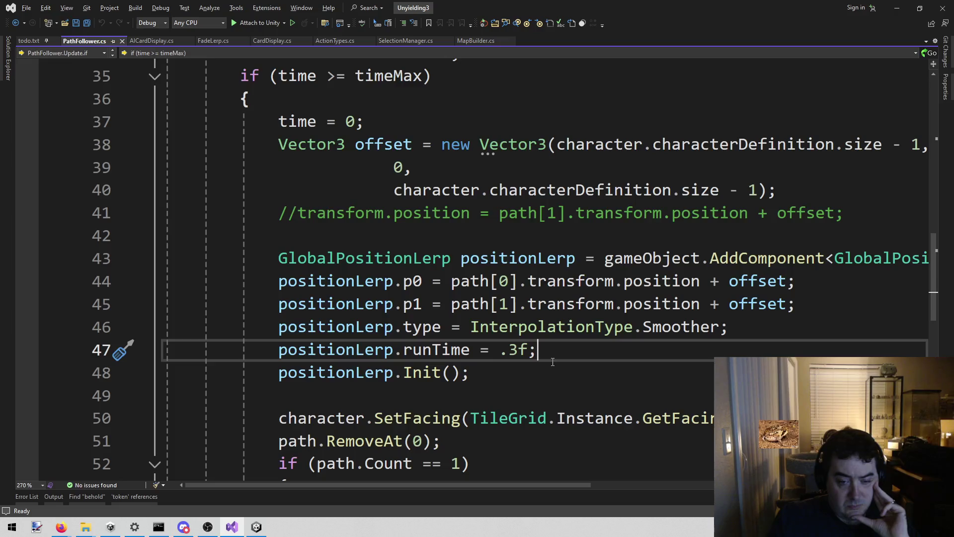
scroll(535, 367, "down", 1)
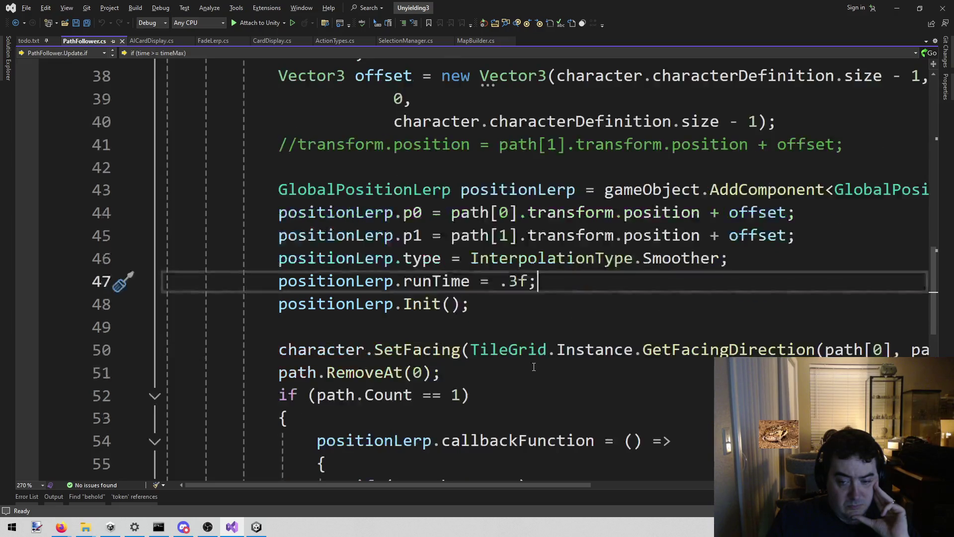
mouse_move(397, 486)
left_mouse_down()
mouse_move(558, 472)
mouse_move(492, 480)
mouse_move(437, 410)
left_mouse_up()
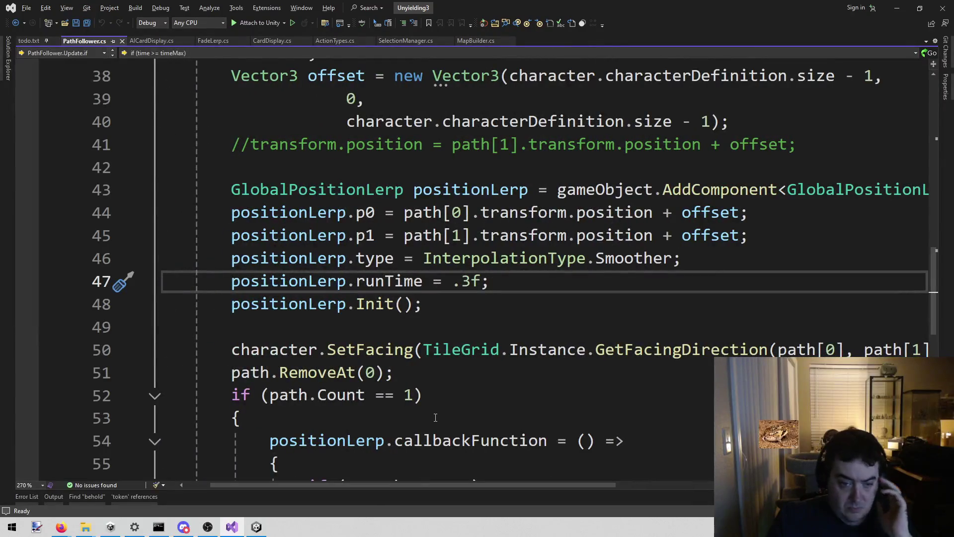
scroll(437, 411, "up", 3)
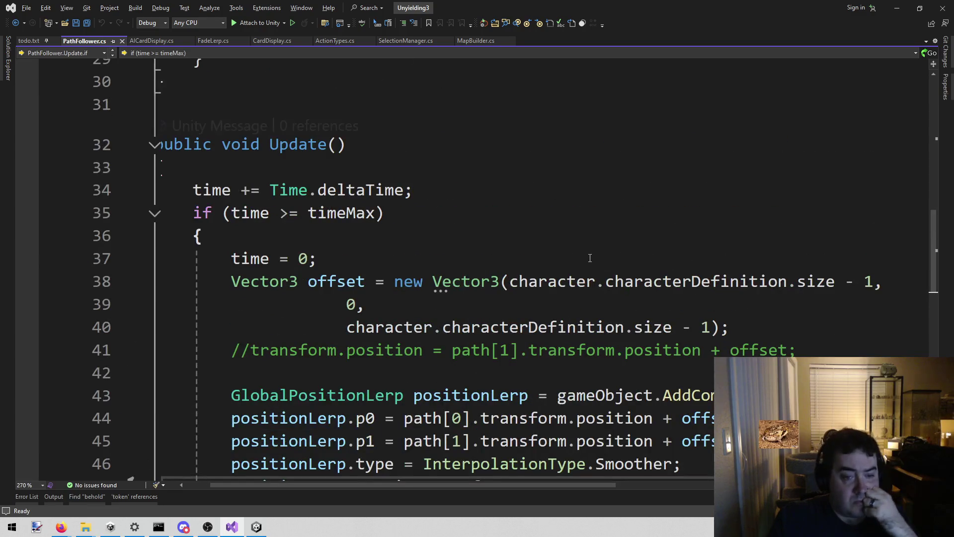
scroll(588, 256, "down", 6)
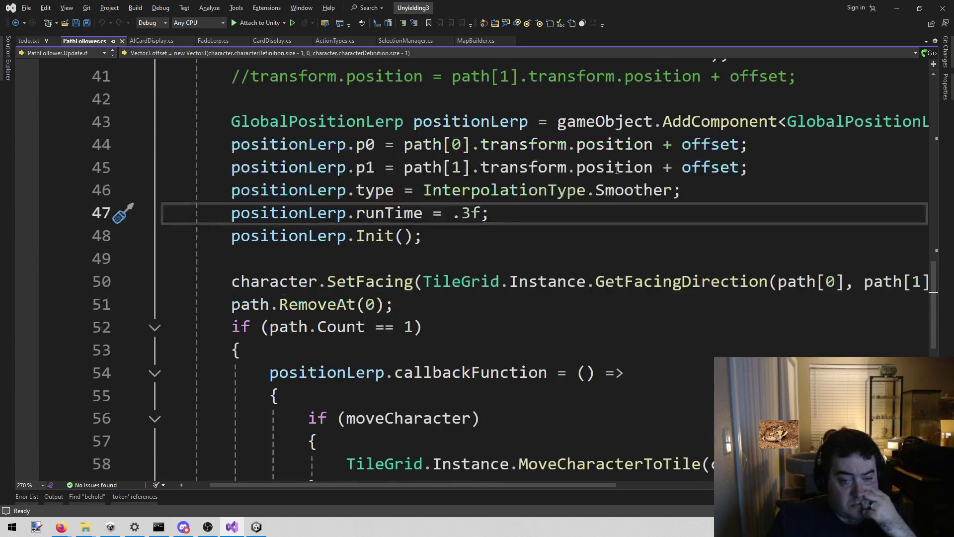
scroll(616, 171, "down", 4)
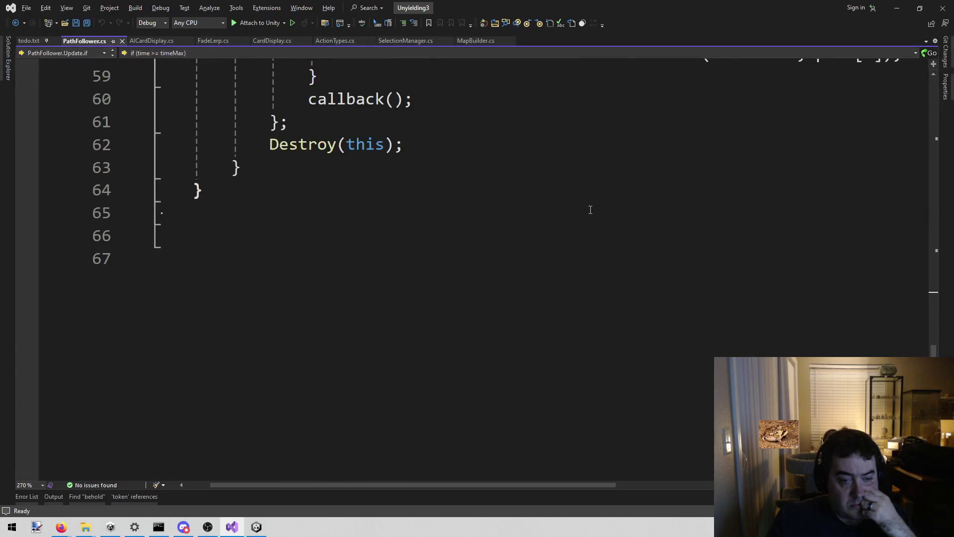
scroll(590, 209, "up", 9)
scroll(542, 296, "up", 1)
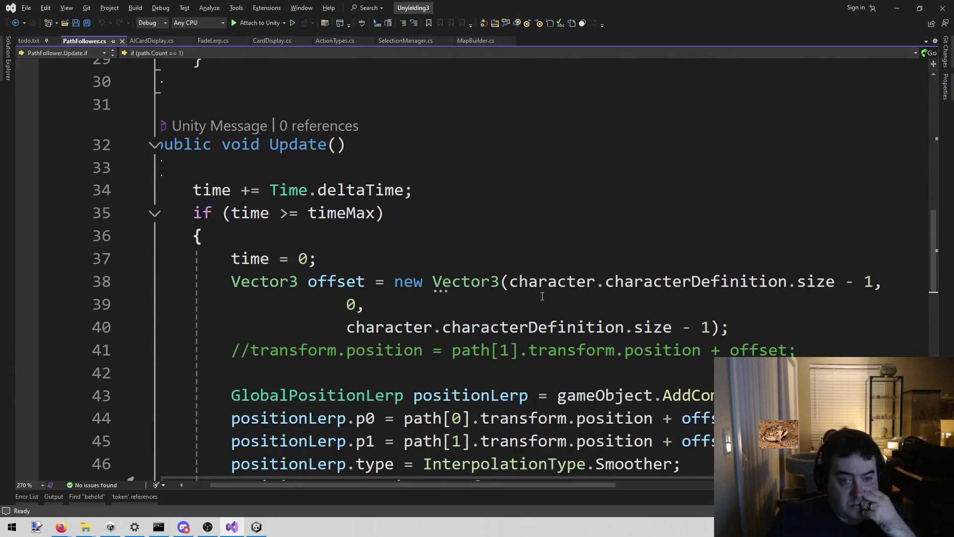
scroll(543, 297, "down", 2)
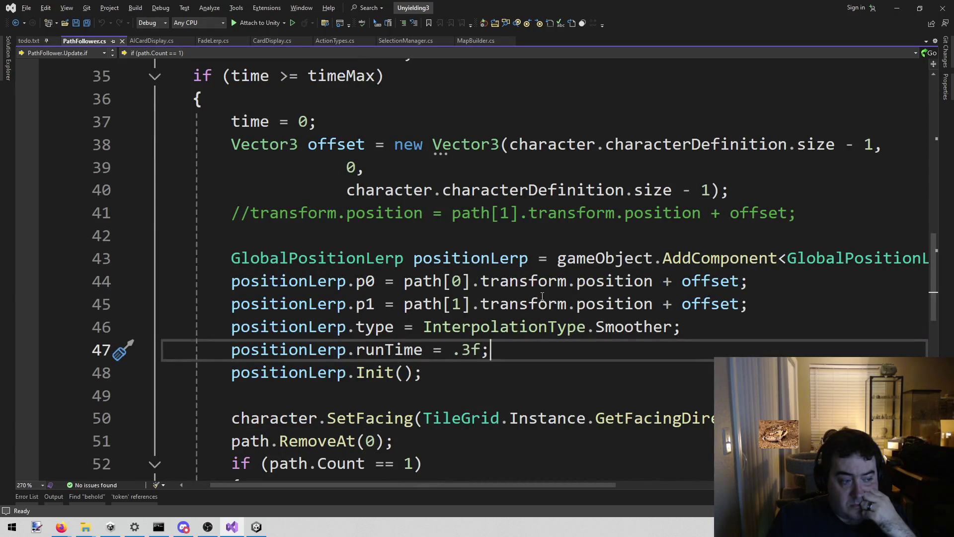
key("Down")
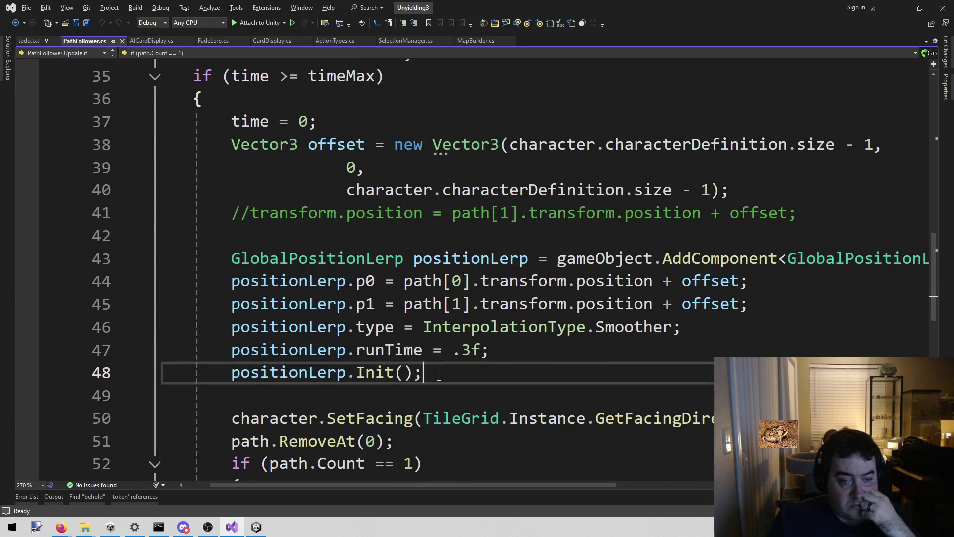